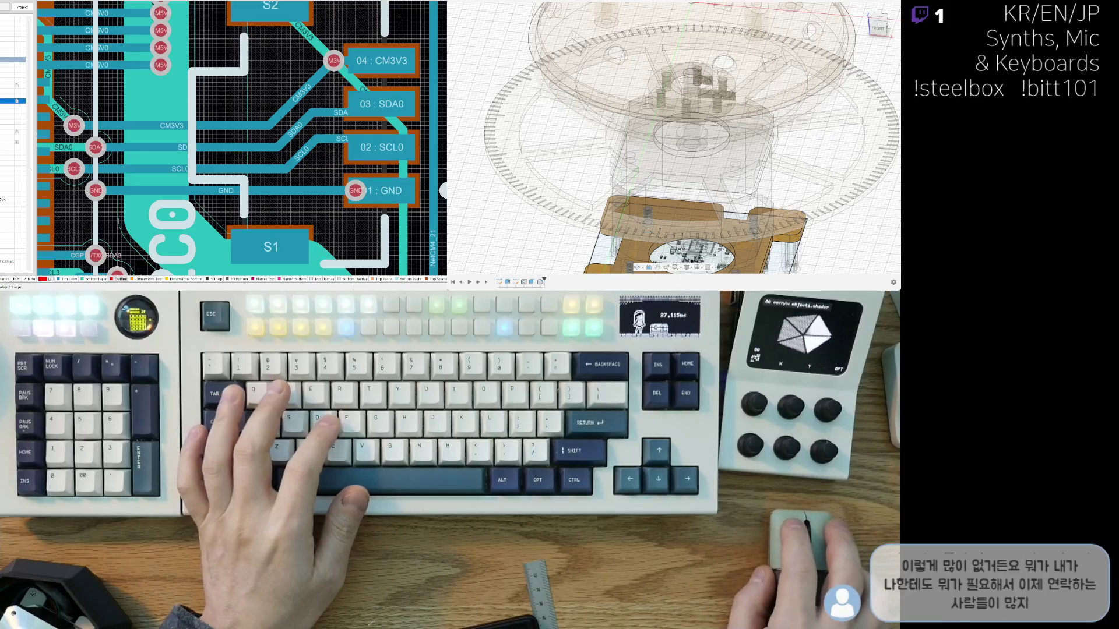
Step: In the Data Panel, browse into amic1 > momo8_cm4_80 and scroll through its designs
left_click(460, 3)
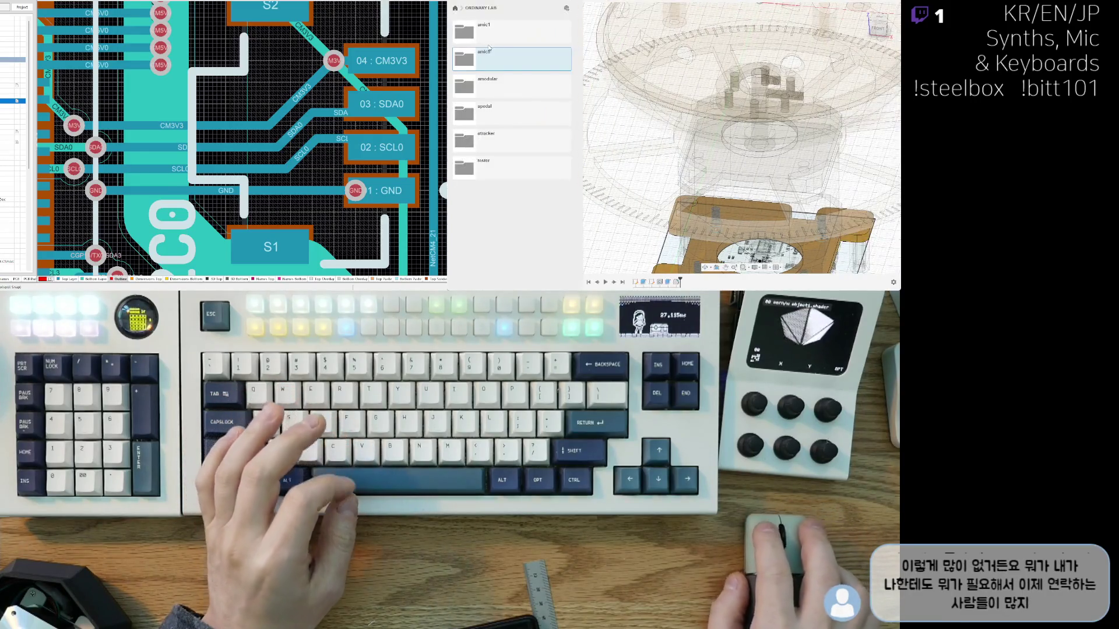
double_click(495, 43)
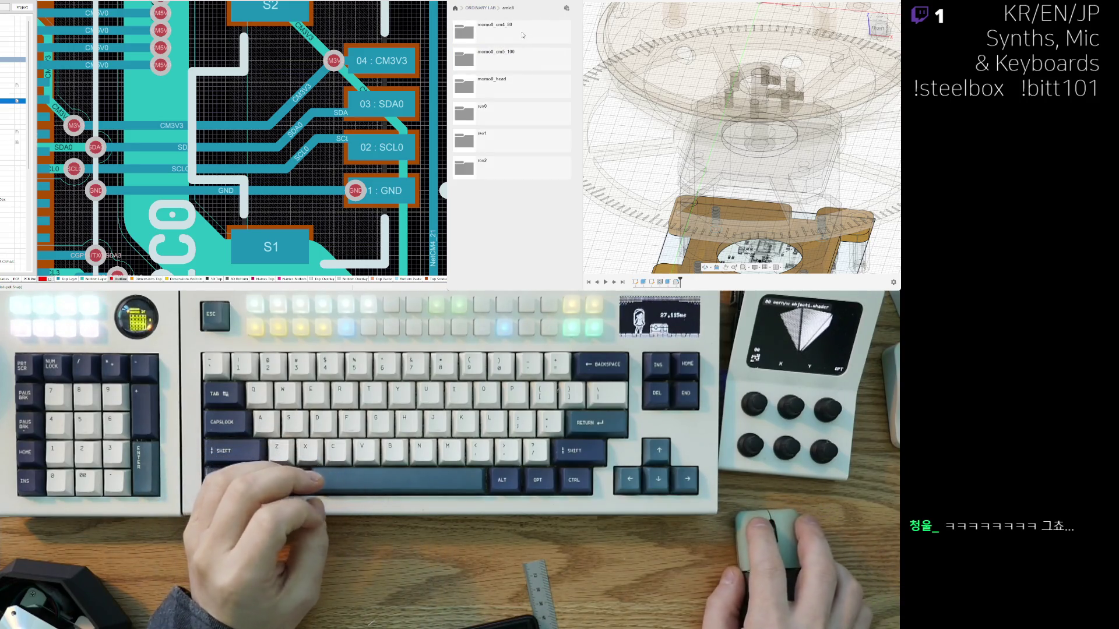
left_click(523, 34)
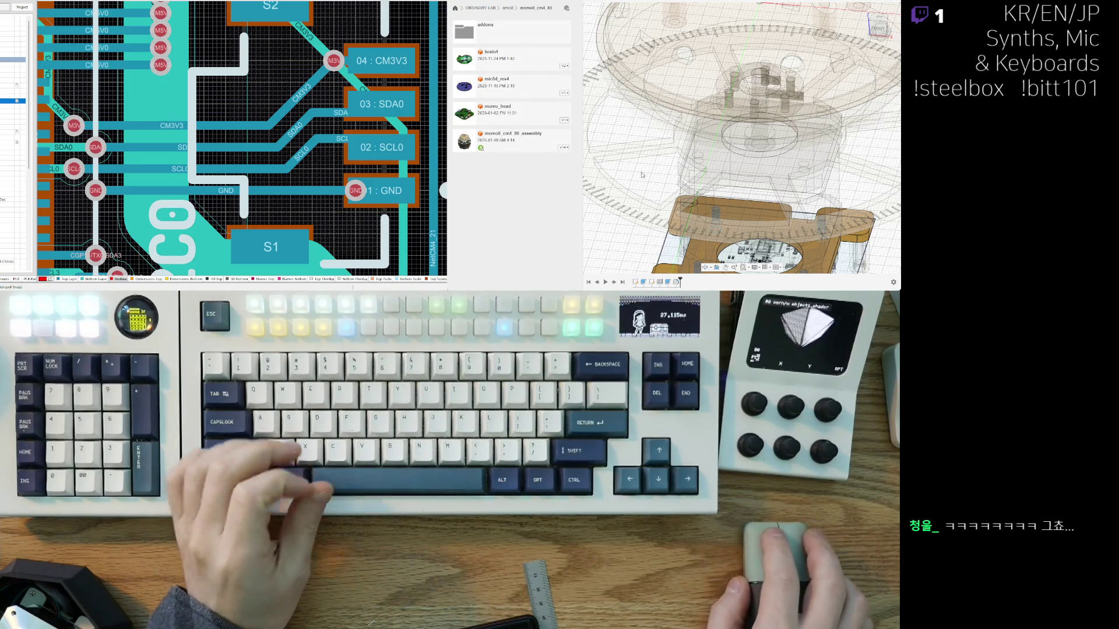
scroll(766, 209, "down", 3)
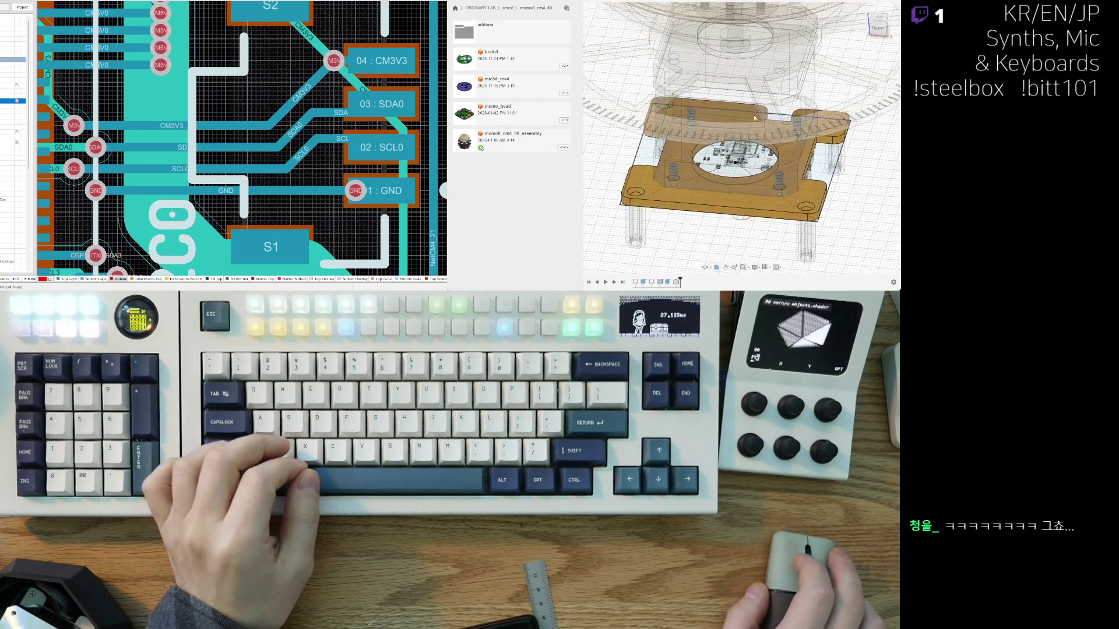
Step: Show the transparent outer enclosure body and frame the plate assembly from above up to the dome
mouse_move(766, 210)
middle_mouse_down("shift")
mouse_move(751, 165)
mouse_move(566, 10)
mouse_move(513, 58)
mouse_move(513, 100)
middle_mouse_up("shift")
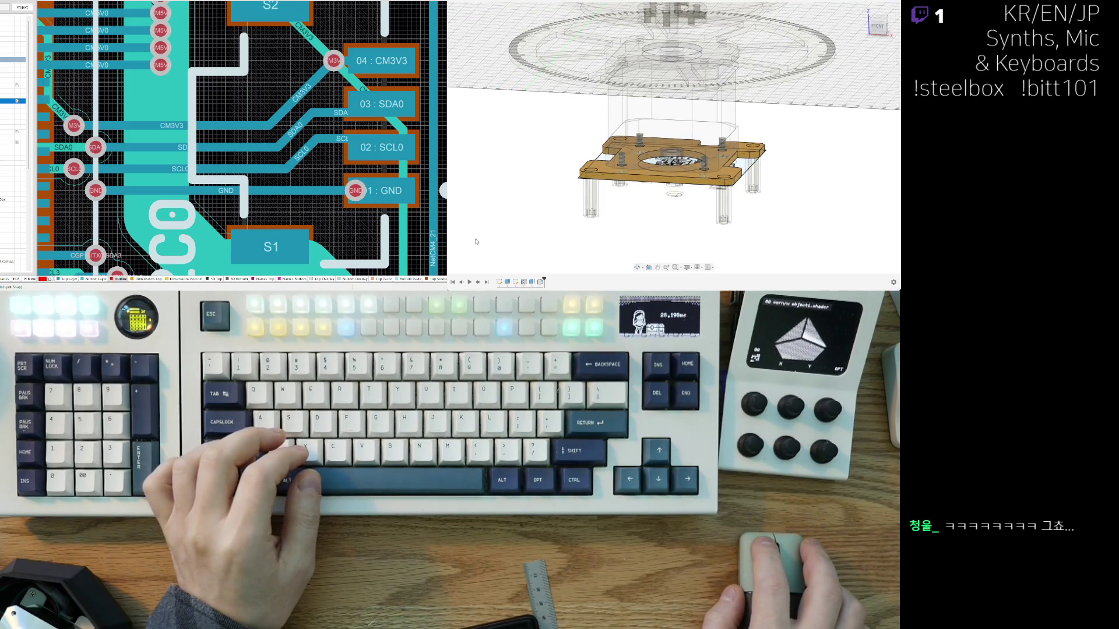
mouse_move(477, 242)
middle_mouse_down()
mouse_move(499, 271)
mouse_move(537, 201)
middle_mouse_up()
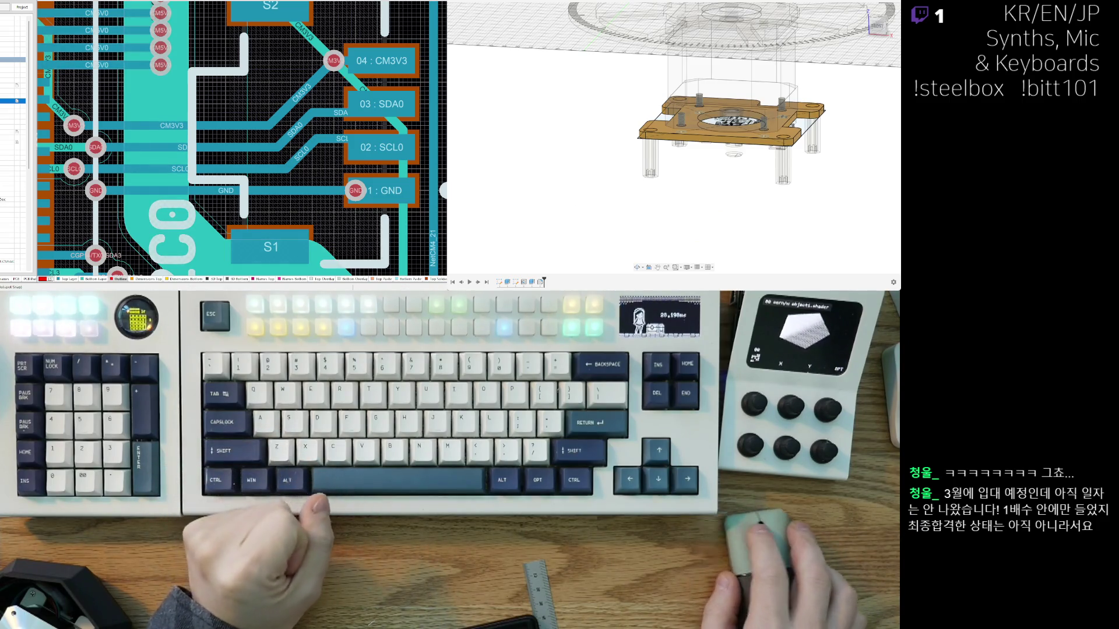
middle_click_drag(505, 105, 504, 137, "shift")
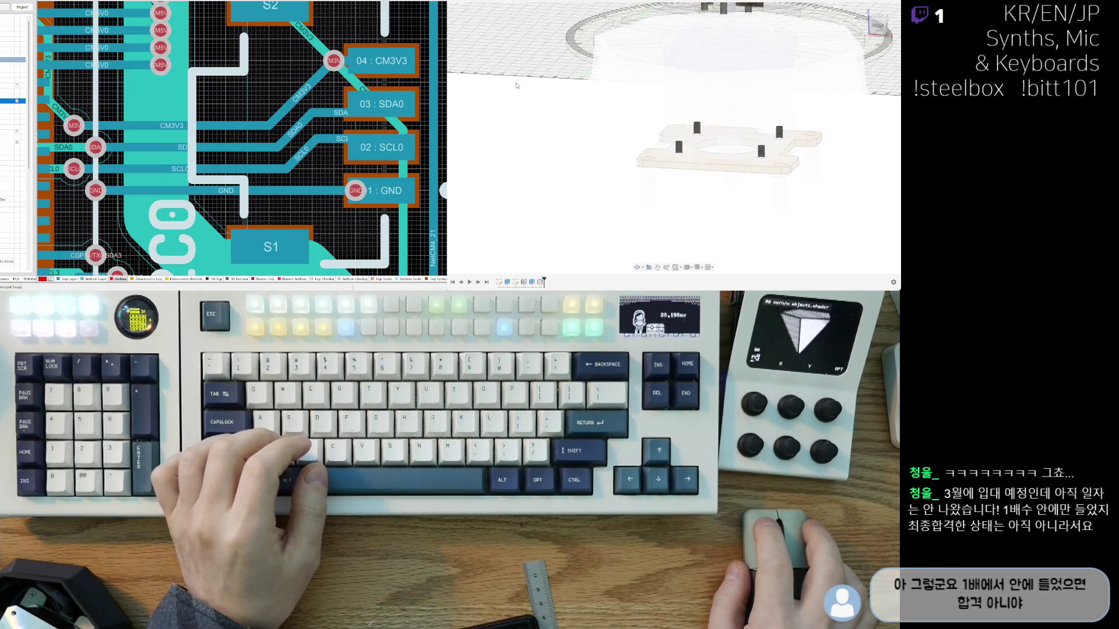
key("v")
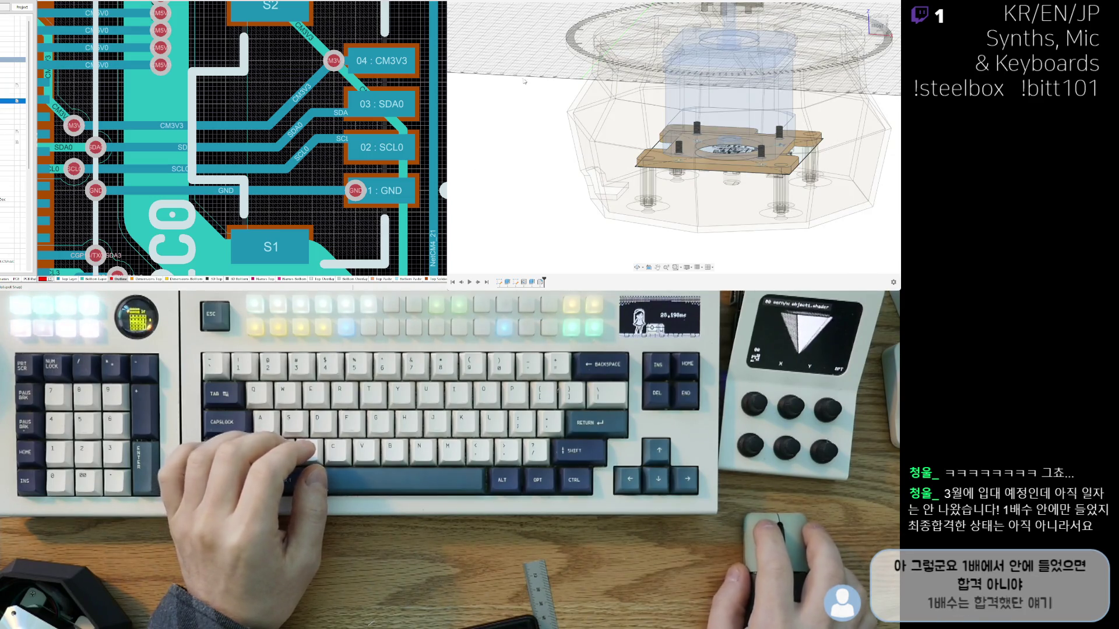
mouse_move(524, 81)
middle_mouse_down("shift")
mouse_move(653, 239)
mouse_move(634, 169)
middle_mouse_up("shift")
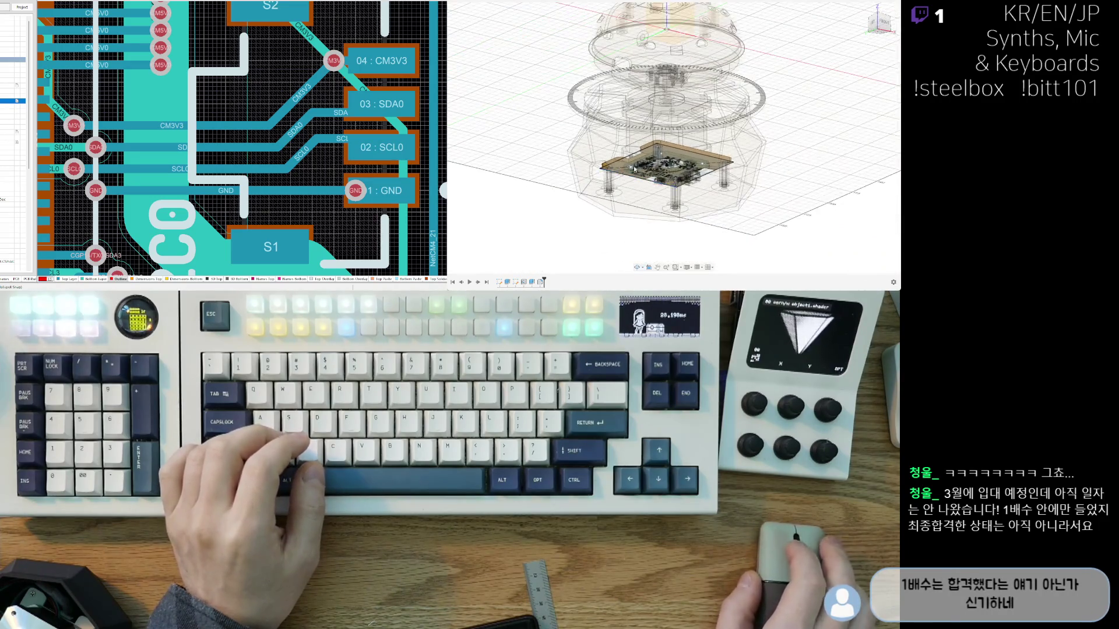
mouse_move(766, 83)
middle_mouse_down("shift")
mouse_move(686, 218)
mouse_move(678, 147)
middle_mouse_up("shift")
scroll(679, 145, "up", 5)
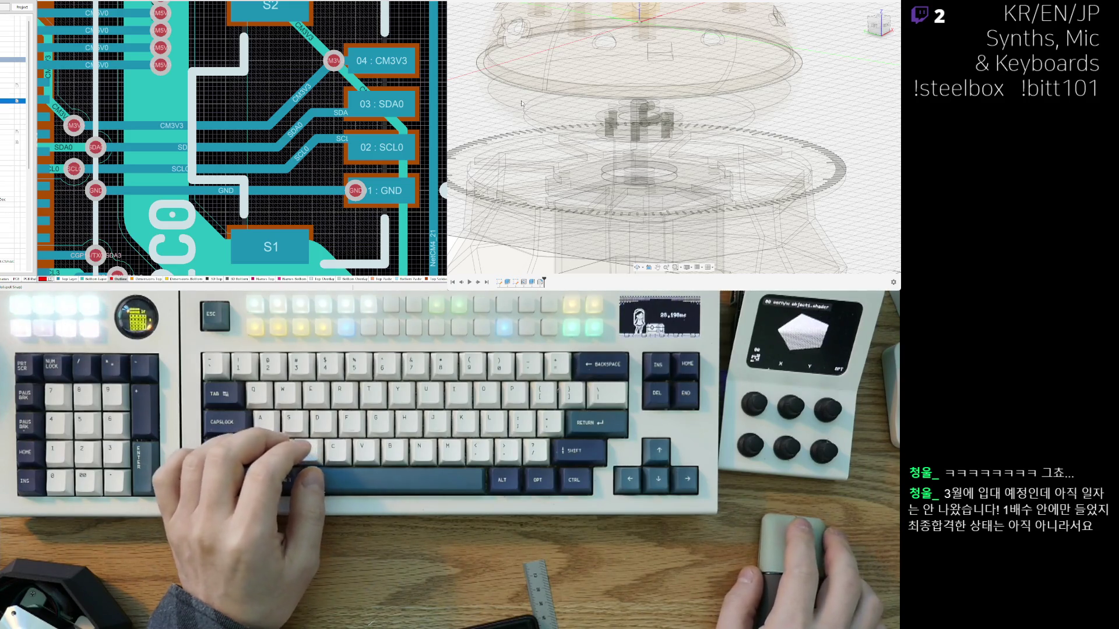
scroll(515, 100, "down", 3)
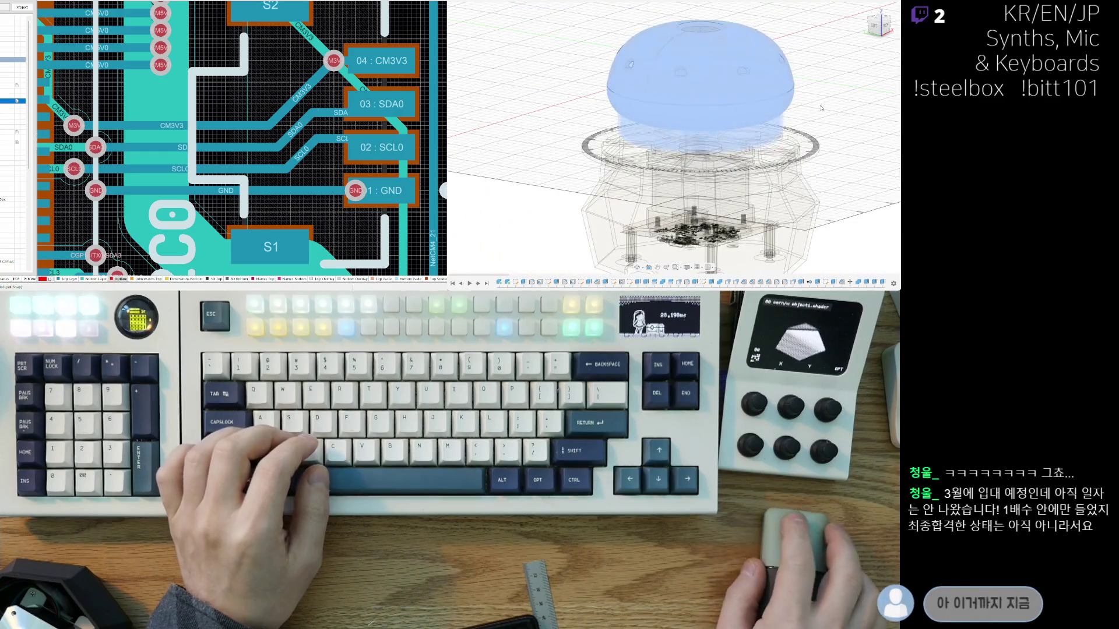
middle_click_drag(769, 115, 471, 92, "shift")
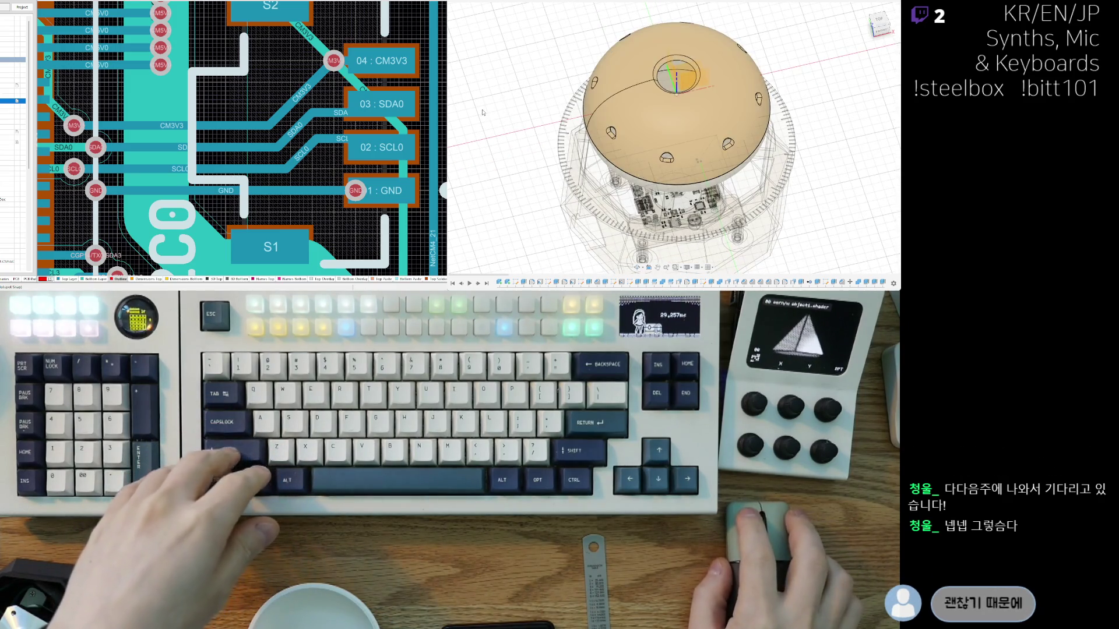
Step: Zoom and orbit around the dome shell to look down into its hollow interior
scroll(752, 169, "up", 3)
middle_click_drag(752, 169, 517, 141, "shift")
middle_click_drag(490, 94, 494, 99, "shift")
scroll(483, 141, "down", 5)
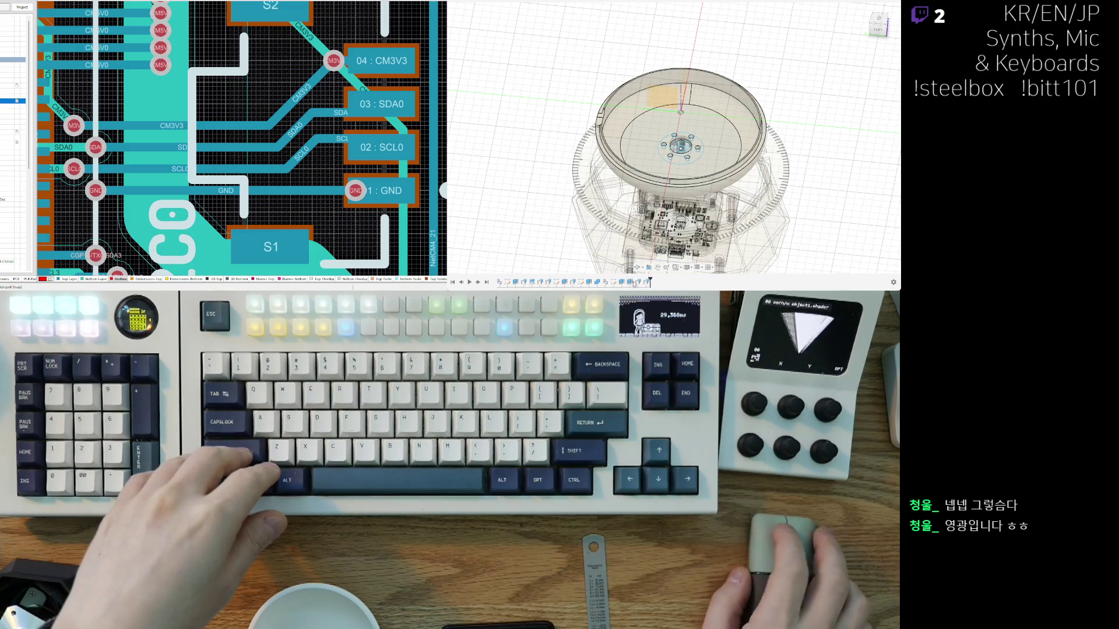
Step: Cycle through Top, Home and Bottom views, panning until the whole base disk is visible
key("F6")
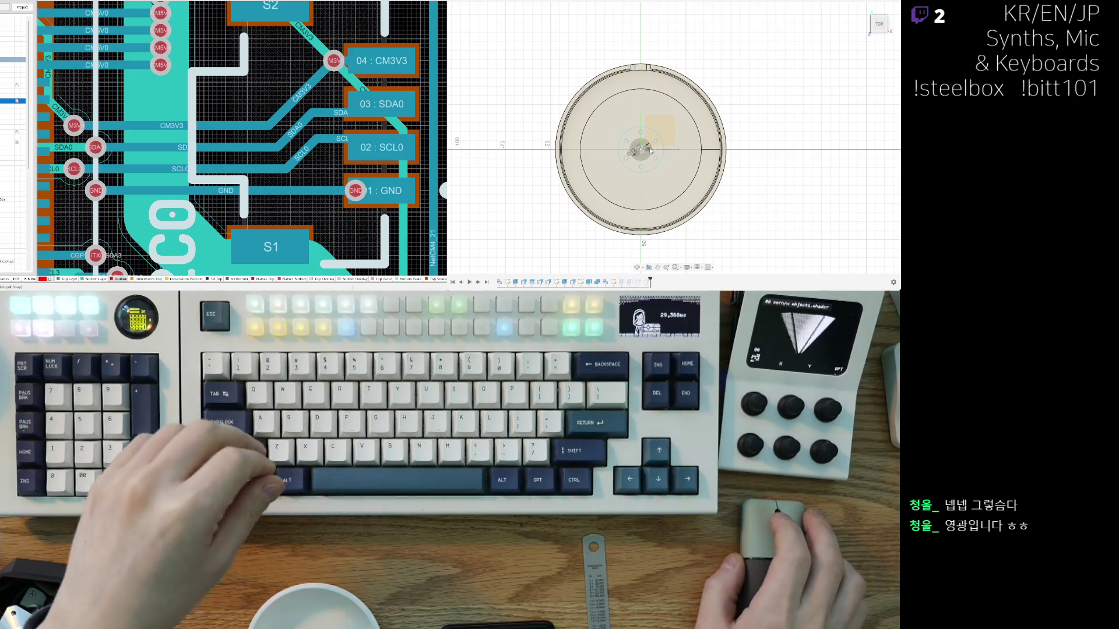
scroll(639, 129, "up", 5)
scroll(639, 129, "down", 5)
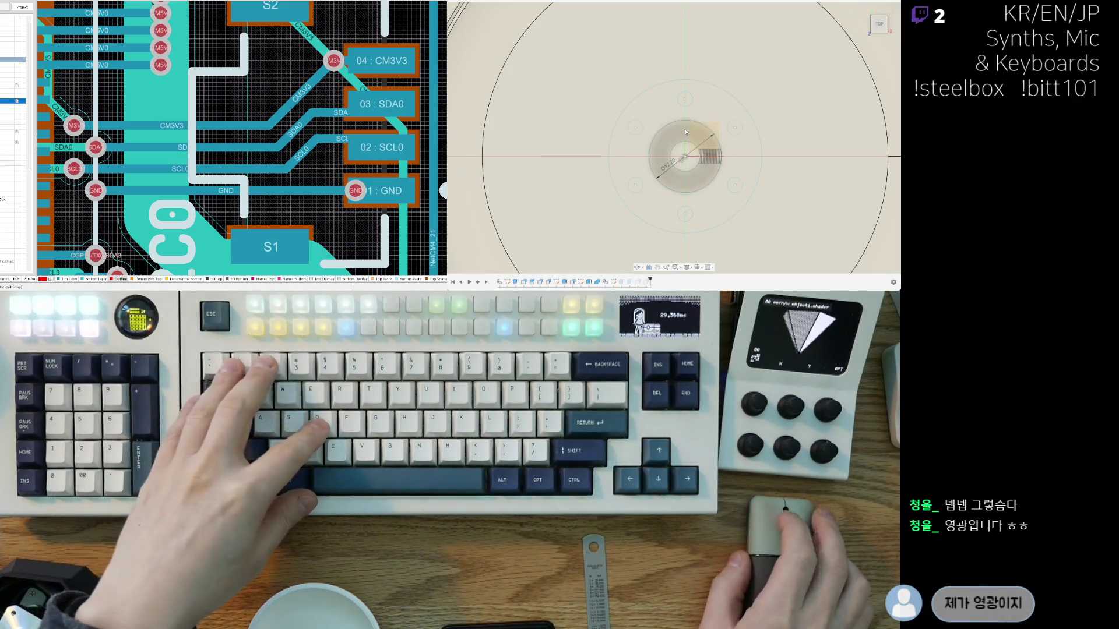
middle_click_drag(641, 140, 665, 207, "shift")
key("F6")
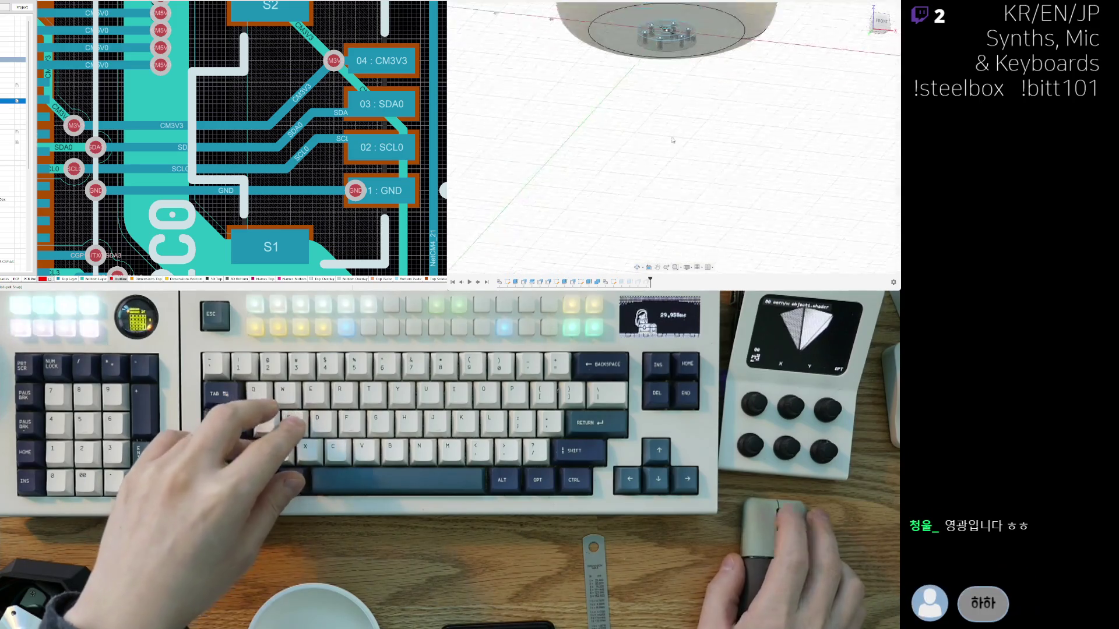
scroll(658, 130, "up", 8)
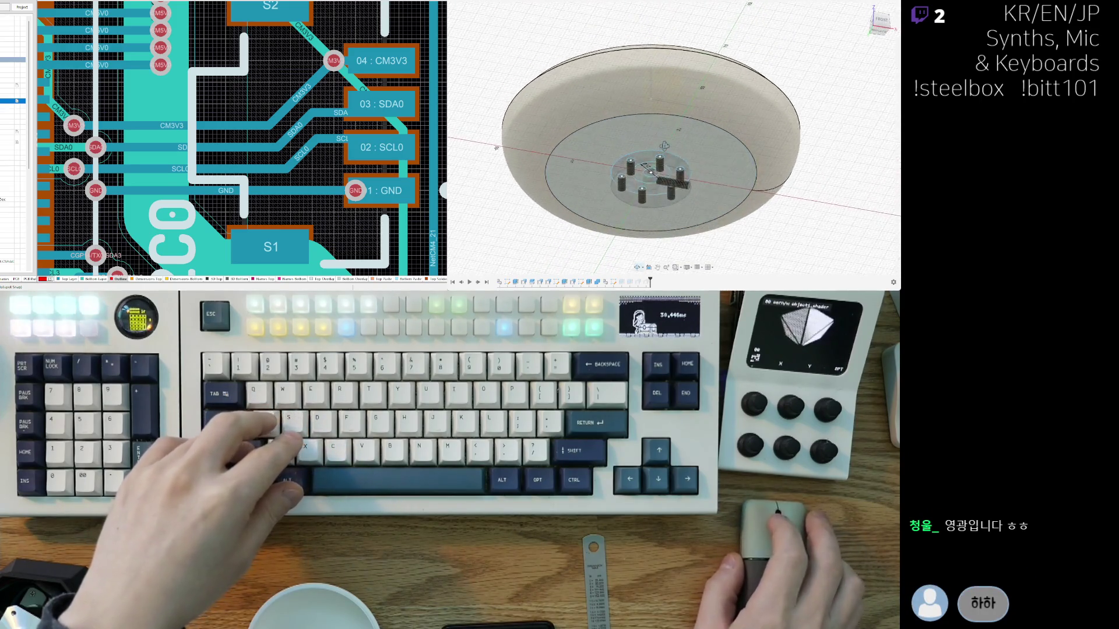
key("F6")
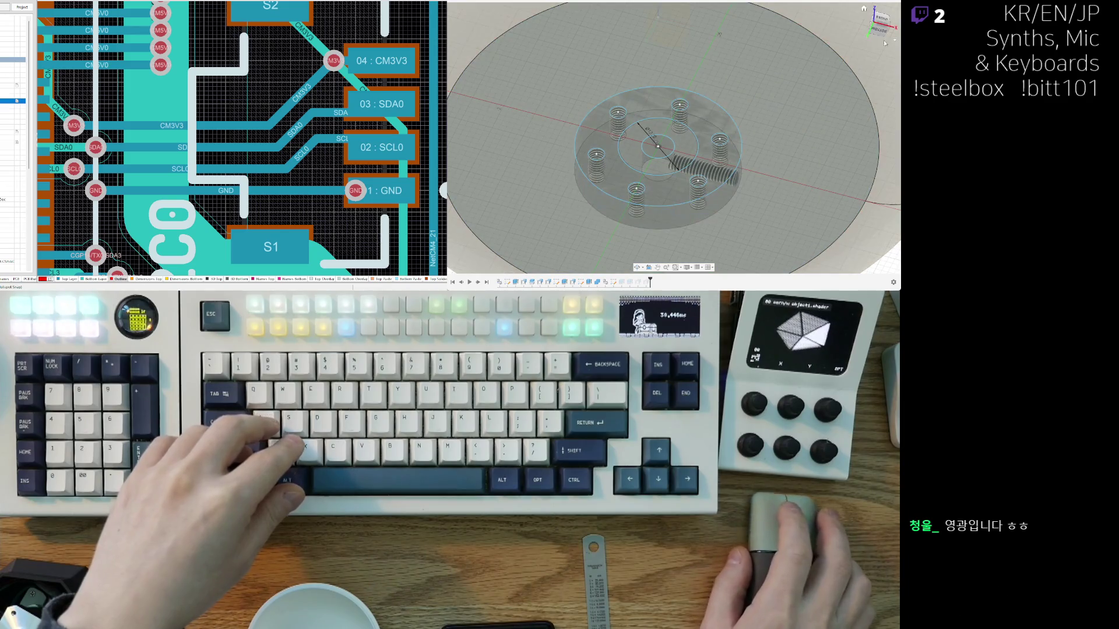
middle_click_drag(661, 214, 733, 132)
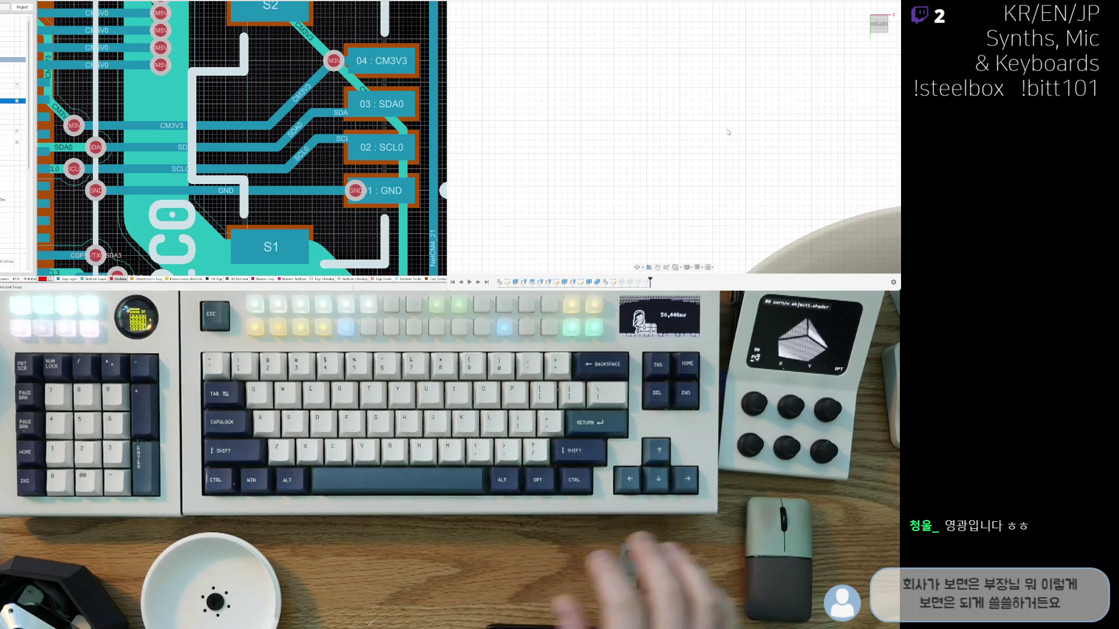
mouse_move(743, 143)
middle_mouse_down()
mouse_move(717, 86)
mouse_move(657, 40)
middle_mouse_up()
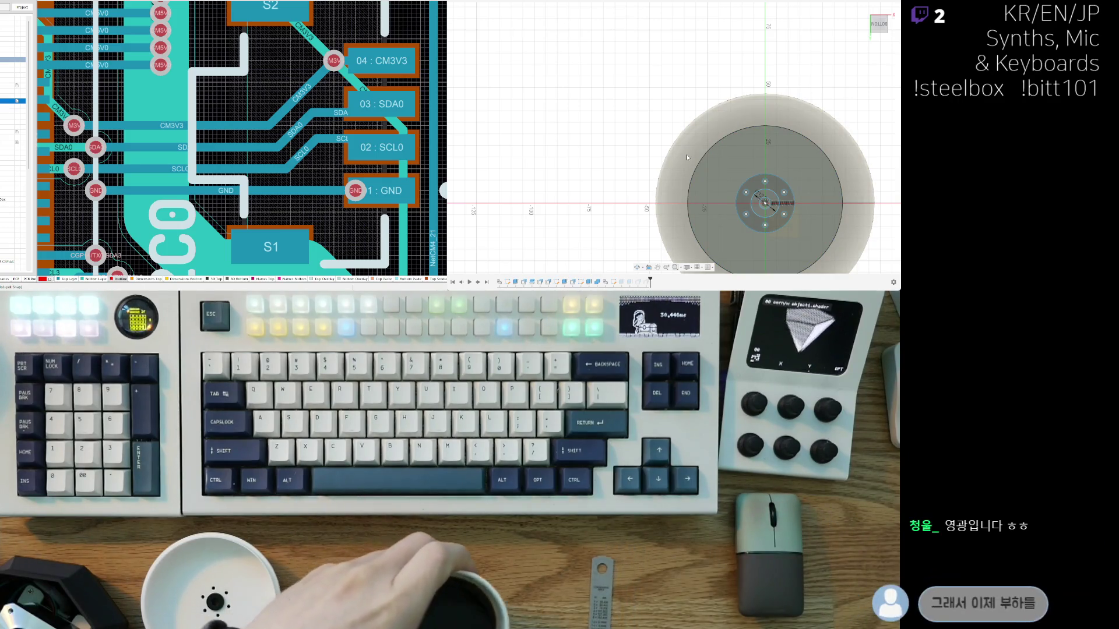
Step: Set the inner hub circle's diameter dimension to 12.4
middle_click_drag(722, 201, 654, 166)
scroll(654, 165, "up", 5)
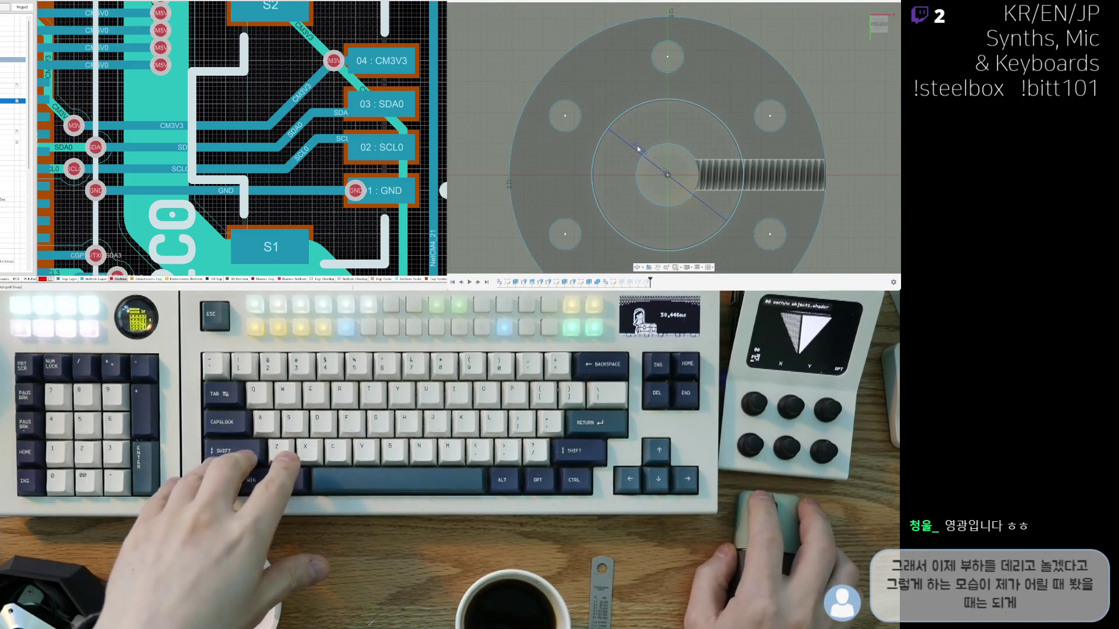
type("12.4")
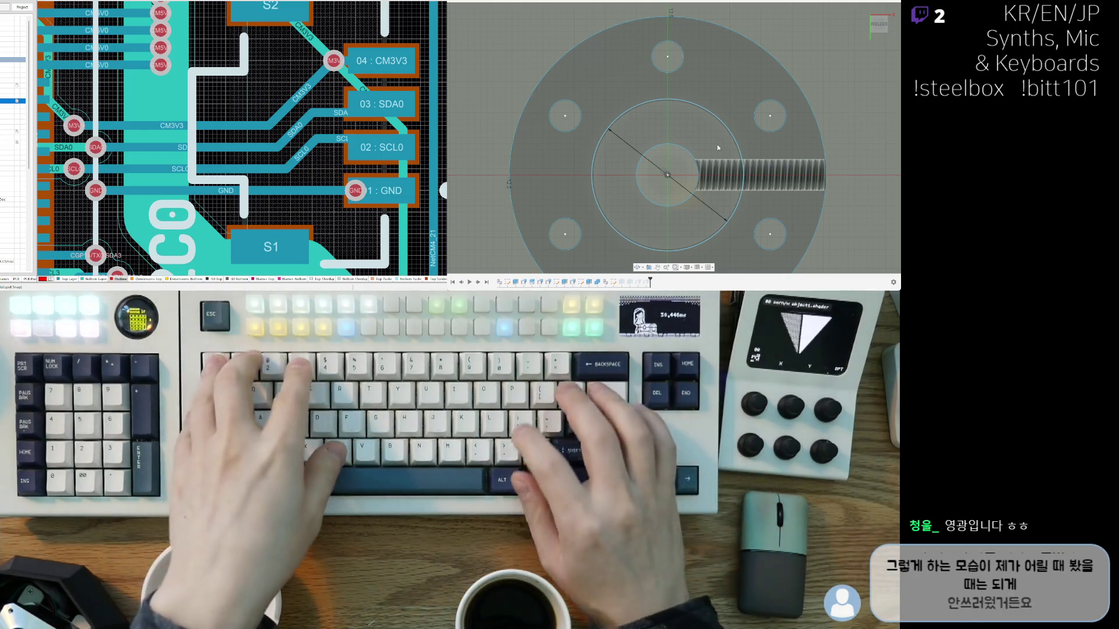
key("Return")
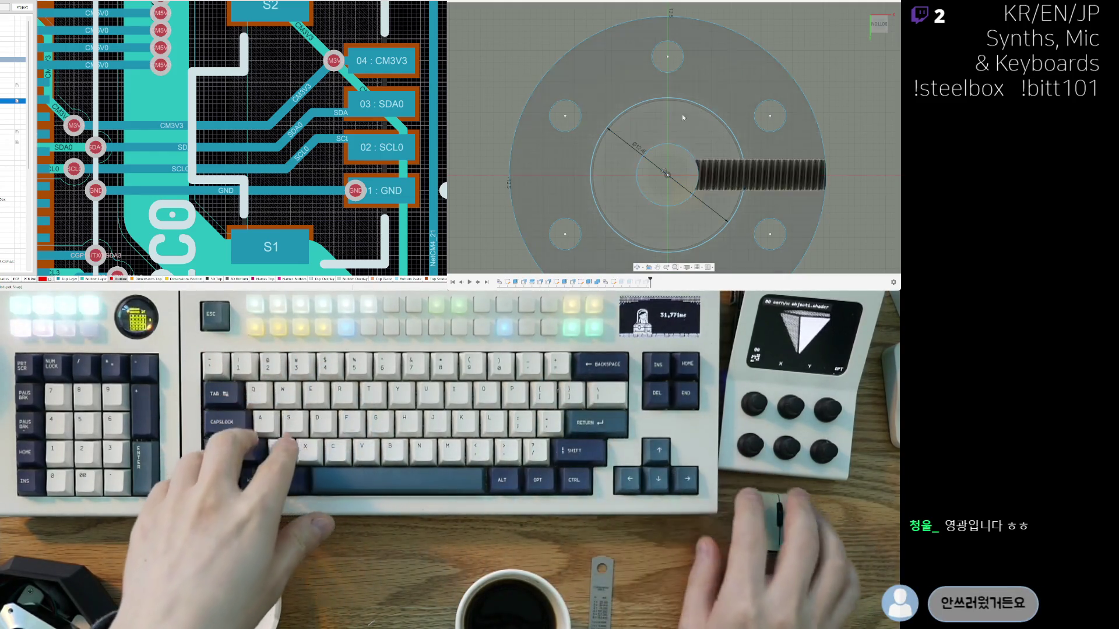
Step: Dimension the upper-left bolt hole at Ø3.00
scroll(683, 88, "down", 3)
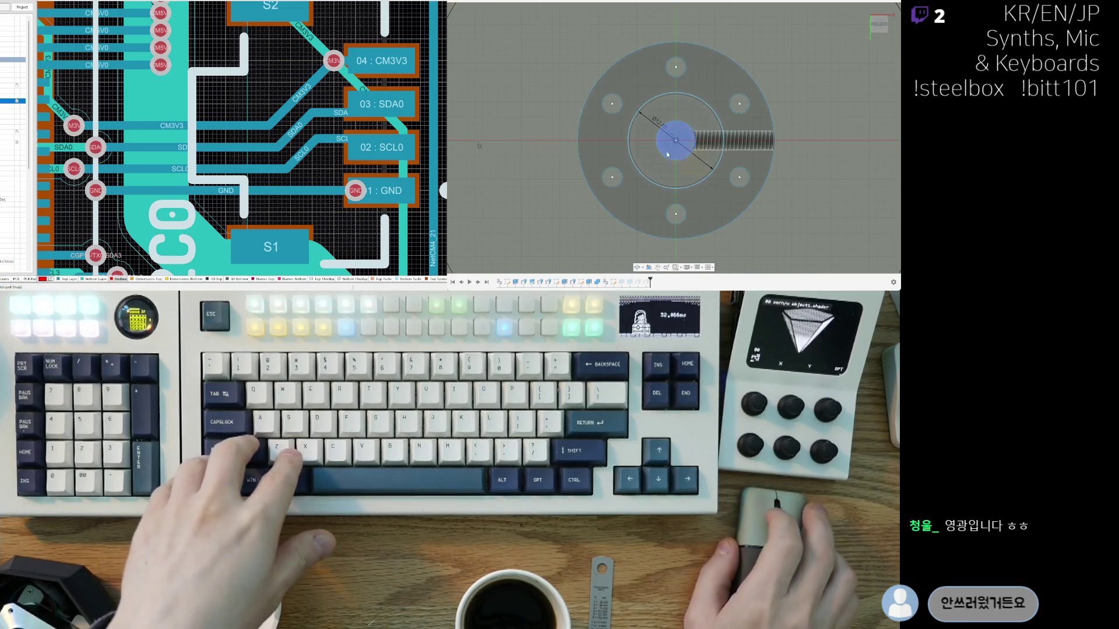
scroll(622, 104, "up", 4)
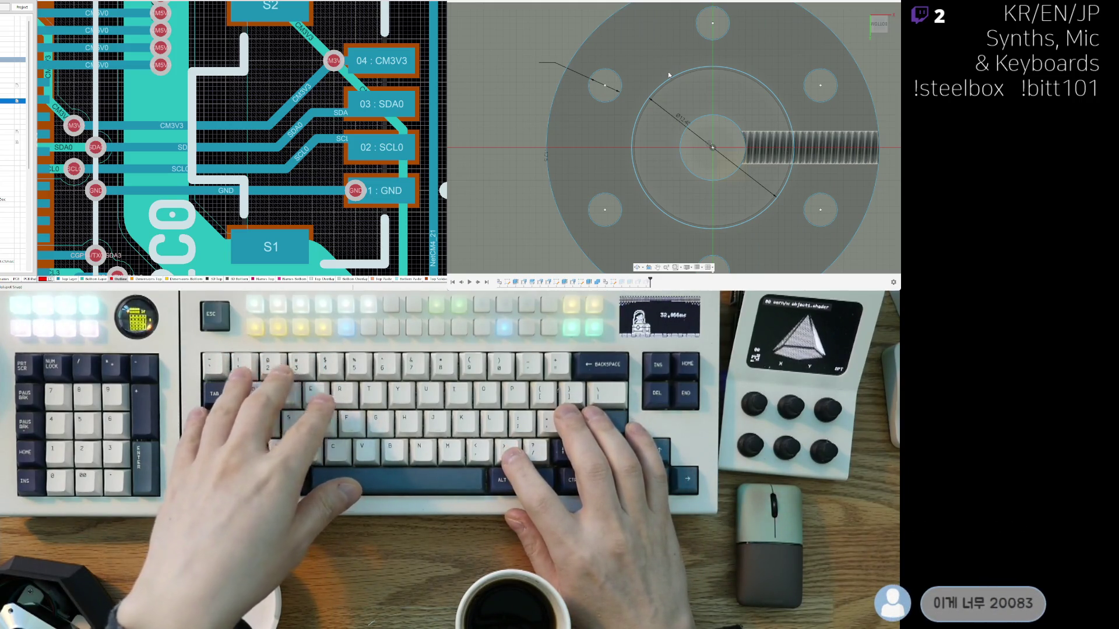
key("Return")
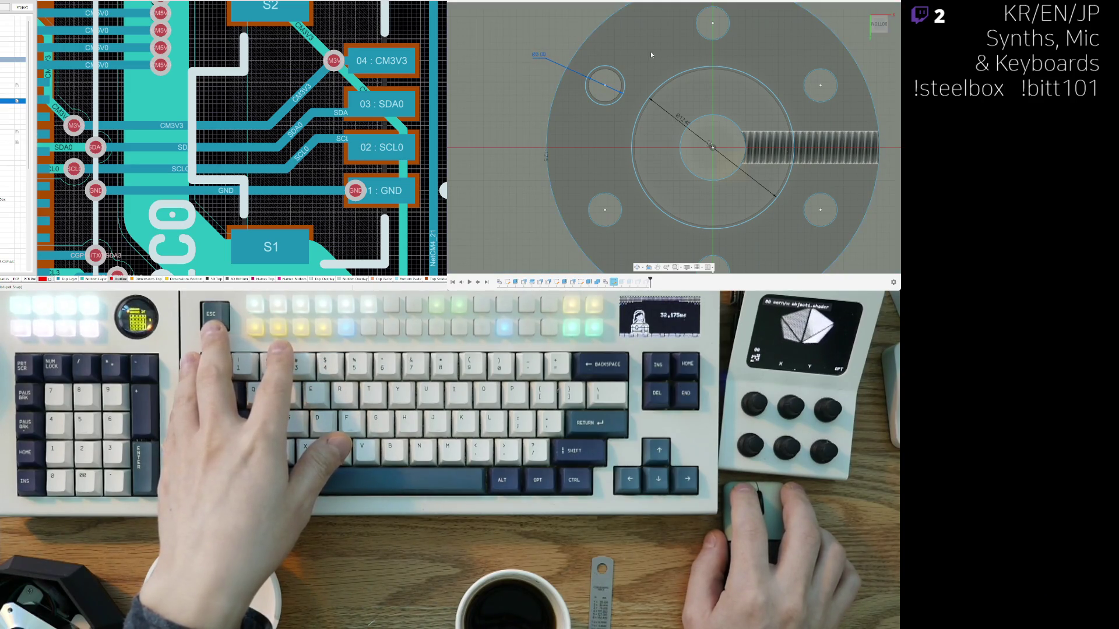
Step: Dimension the upper-right, lower-right and bottom screw holes at Ø3.00
middle_click_drag(651, 54, 640, 86)
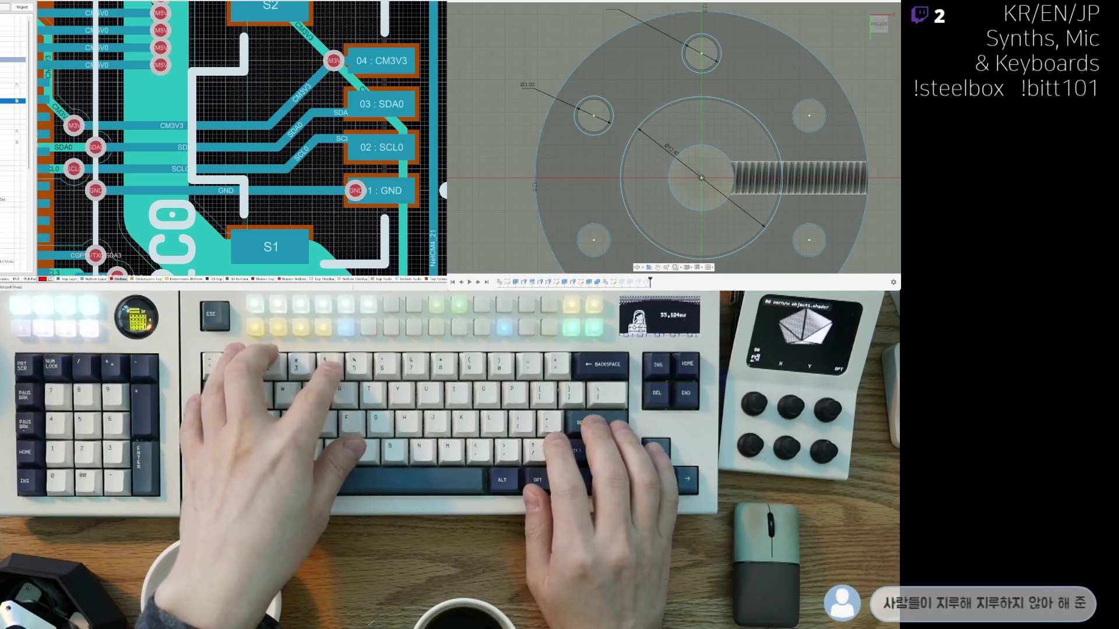
scroll(583, 23, "down", 2)
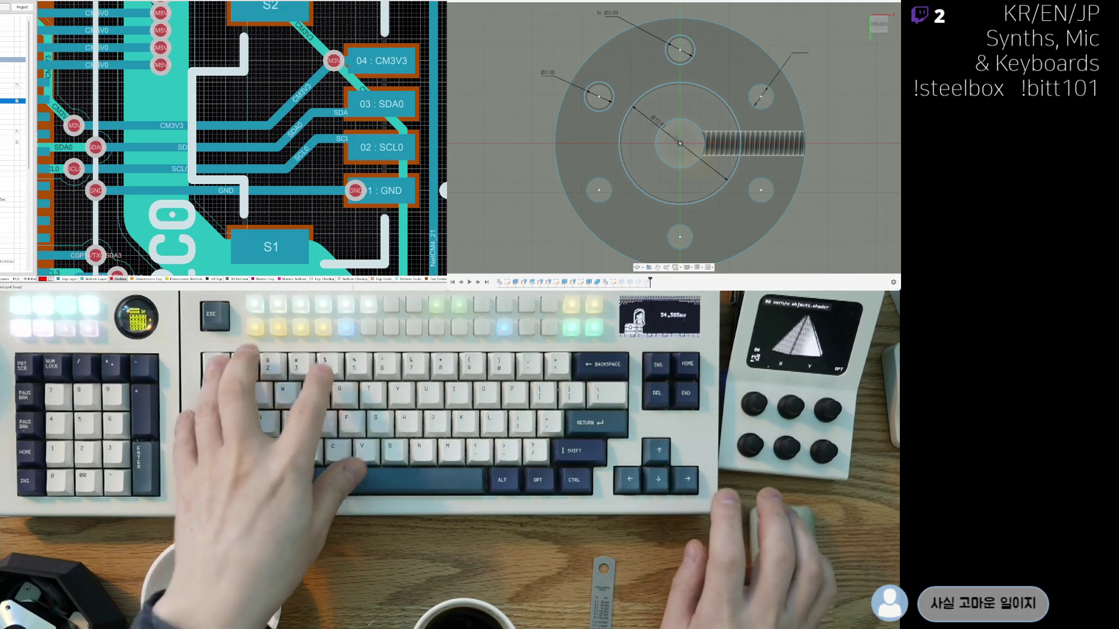
left_click(805, 42)
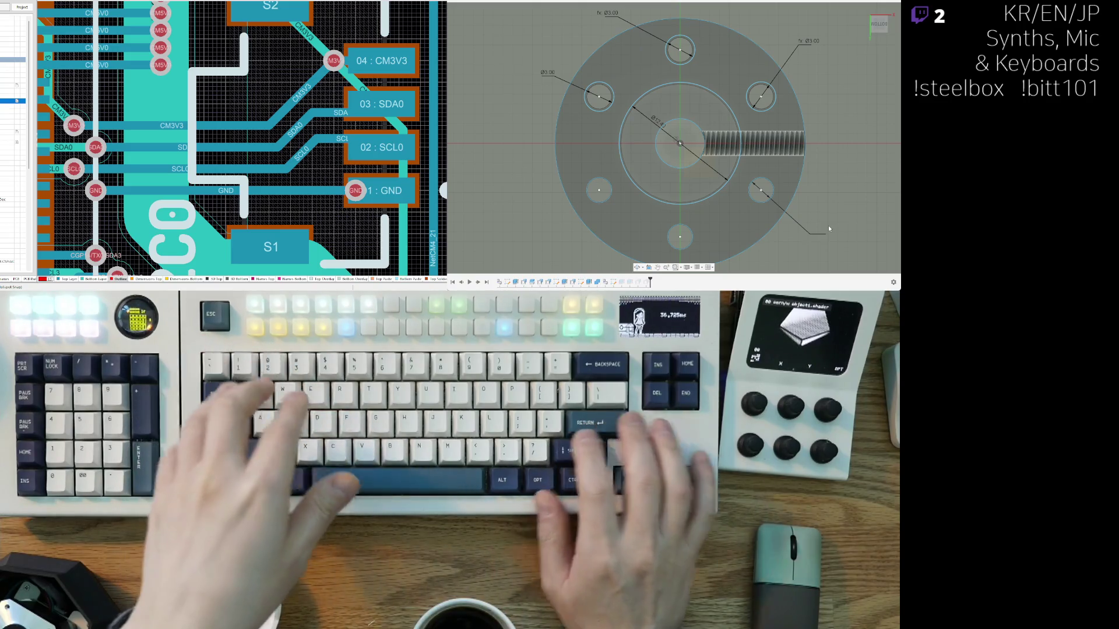
key("Return")
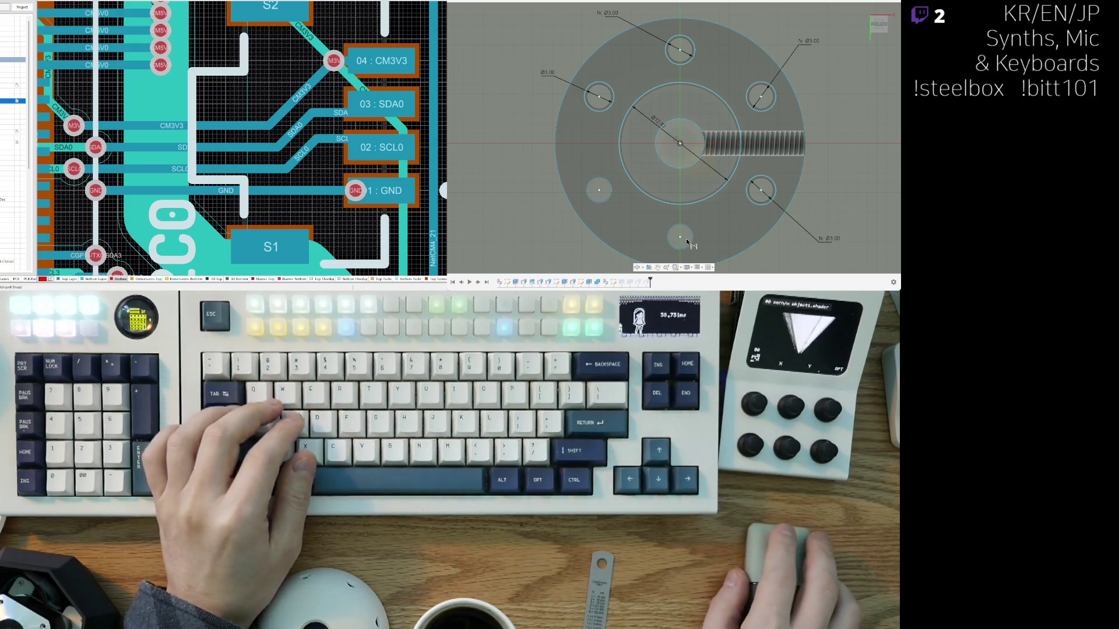
middle_click_drag(693, 237, 705, 201)
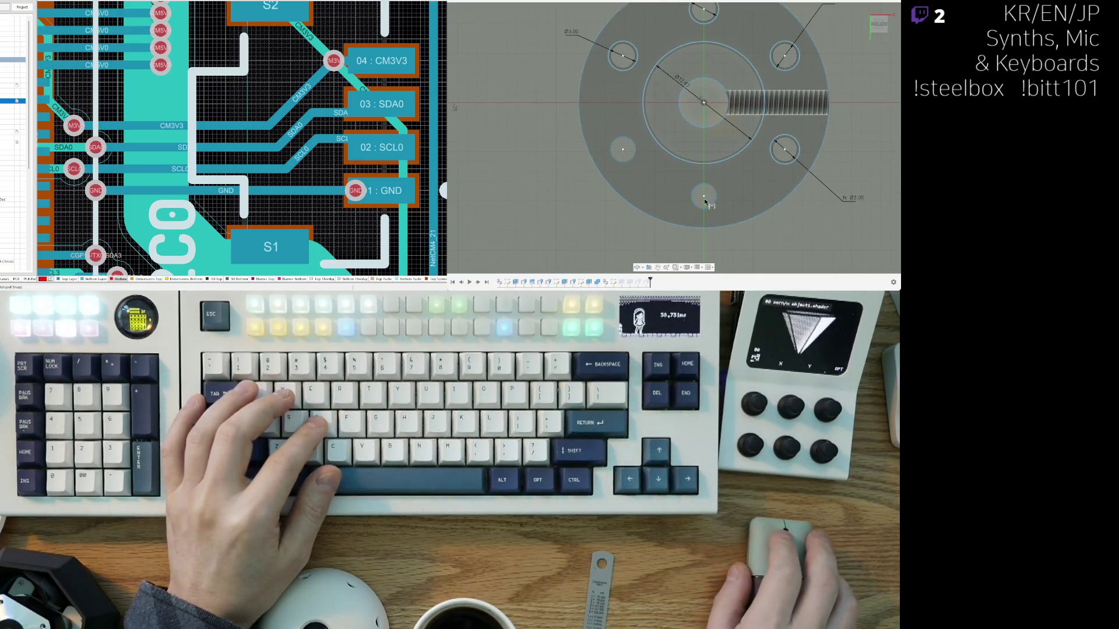
left_click(640, 244)
key("Return")
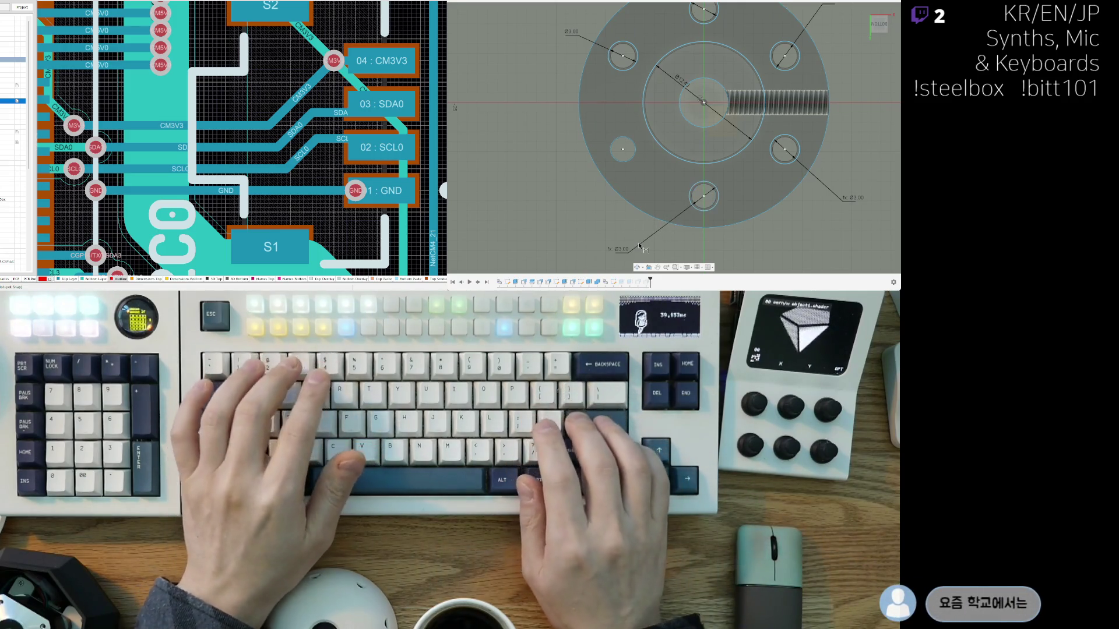
Step: Dimension the left and lower-left screw holes at Ø3.00 and finish the sketch
left_click(618, 160)
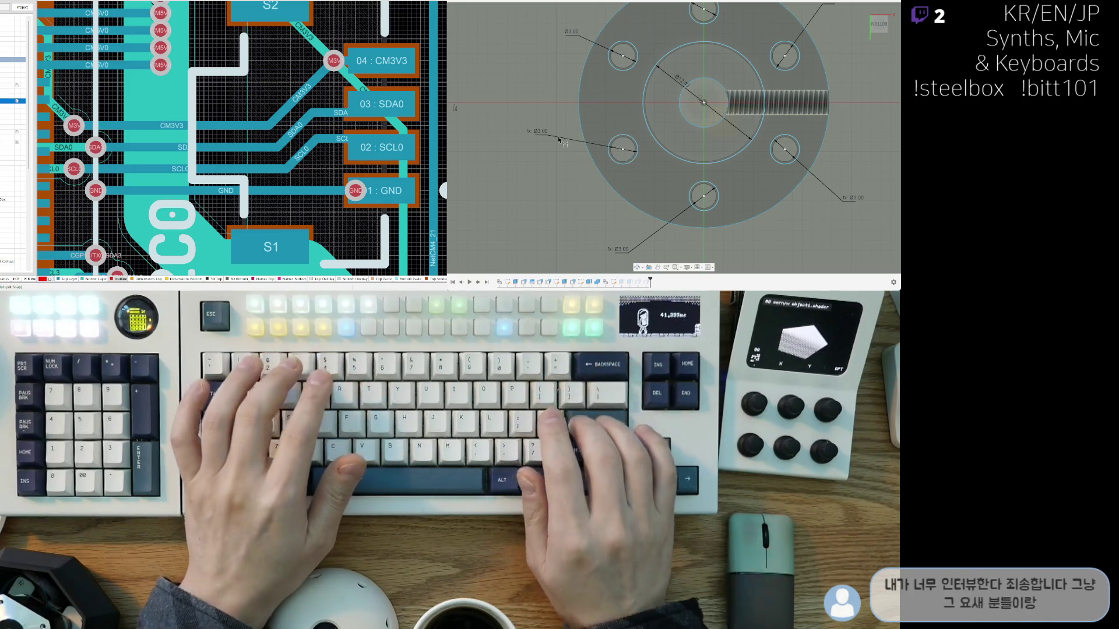
scroll(603, 192, "down", 3)
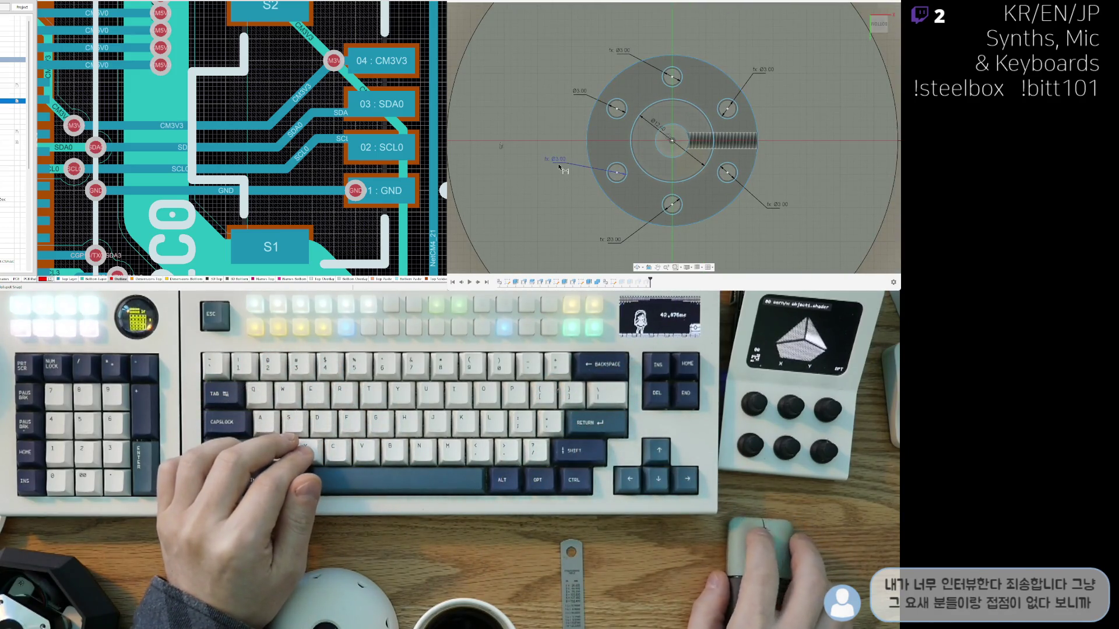
left_click(560, 174)
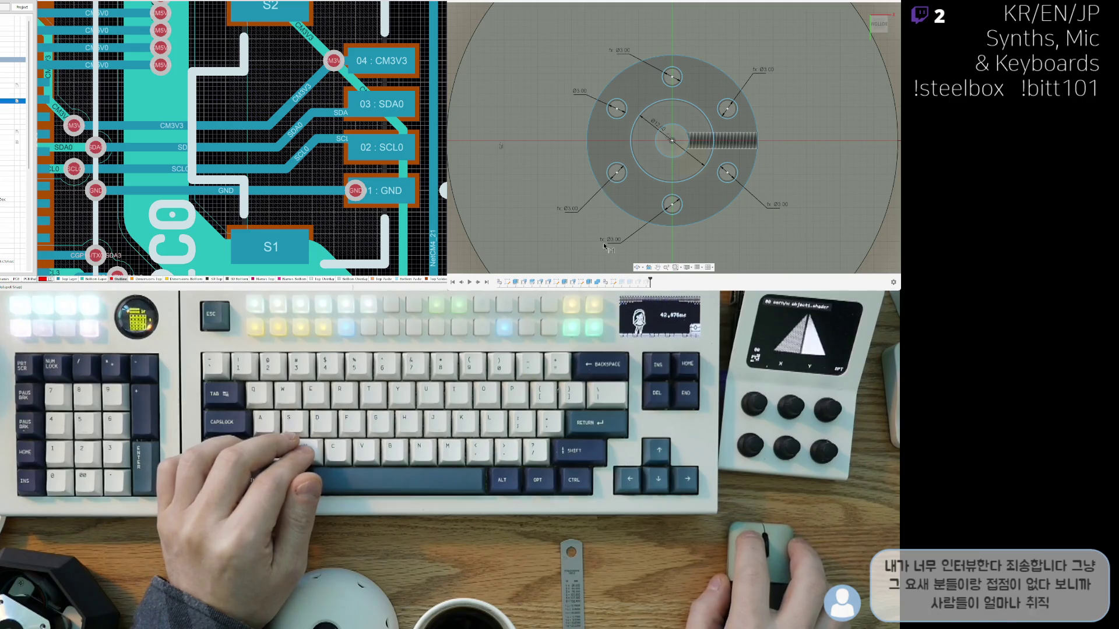
left_click(688, 250)
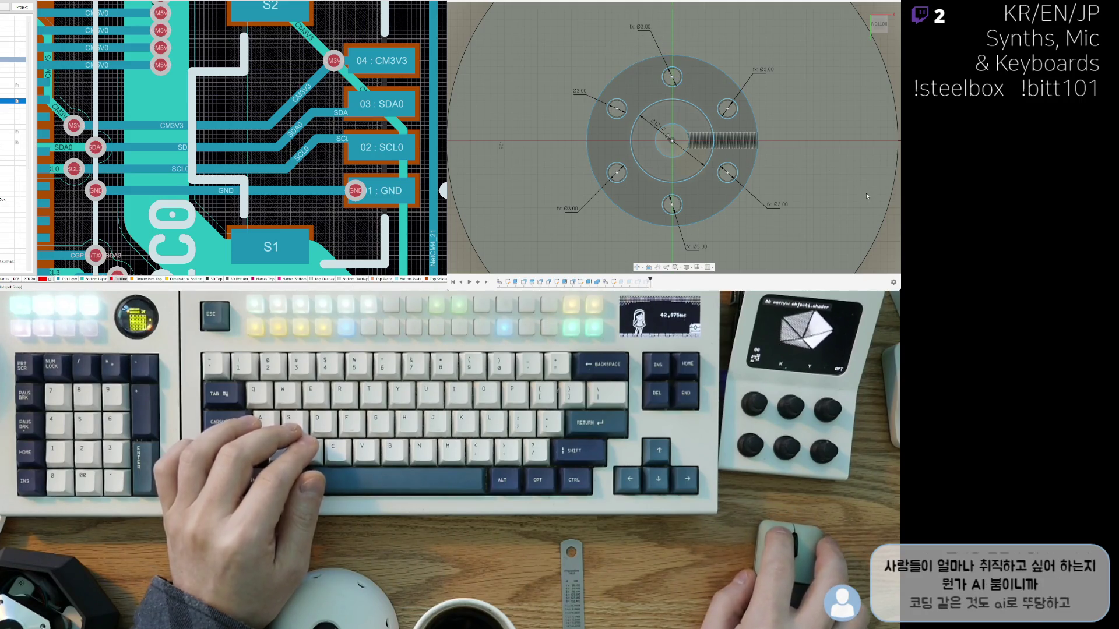
key("Escape")
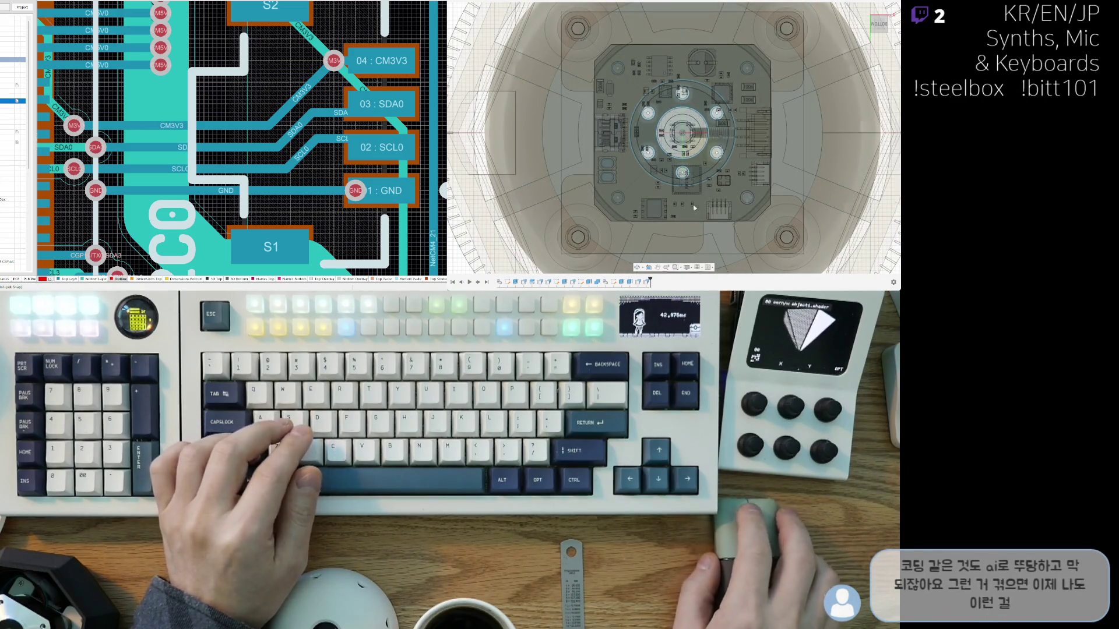
mouse_move(597, 173)
middle_mouse_down("shift")
mouse_move(718, 232)
mouse_move(585, 229)
mouse_move(668, 191)
mouse_move(645, 176)
middle_mouse_up("shift")
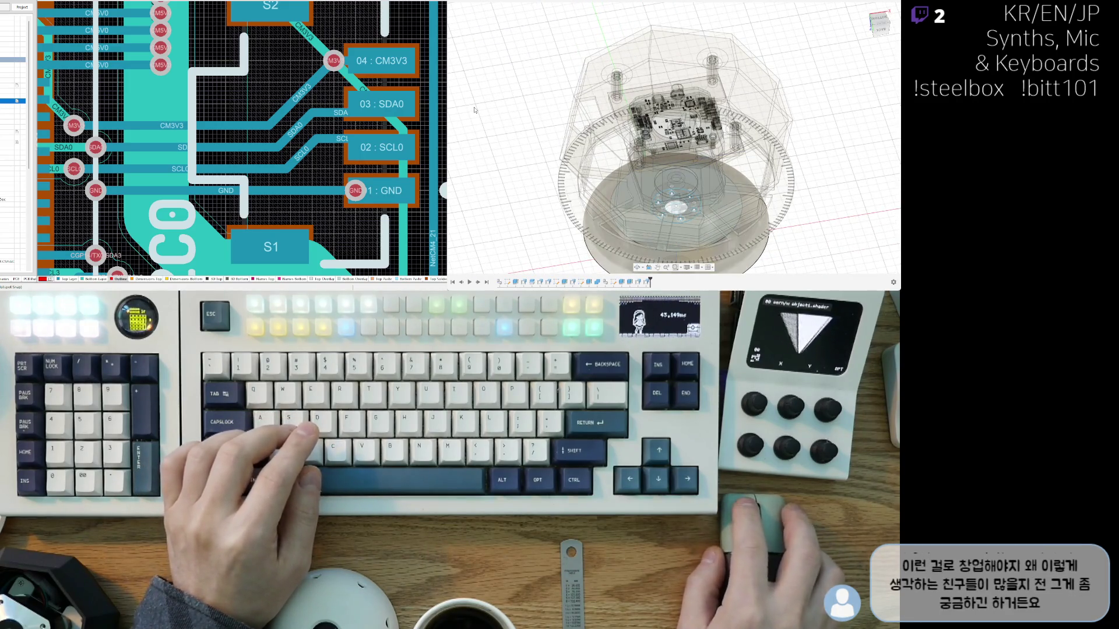
scroll(500, 110, "down", 3)
mouse_move(500, 110)
middle_mouse_down("shift")
mouse_move(625, 178)
mouse_move(640, 148)
mouse_move(648, 169)
middle_mouse_up("shift")
scroll(625, 177, "up", 5)
scroll(625, 177, "up", 3)
scroll(648, 168, "up", 3)
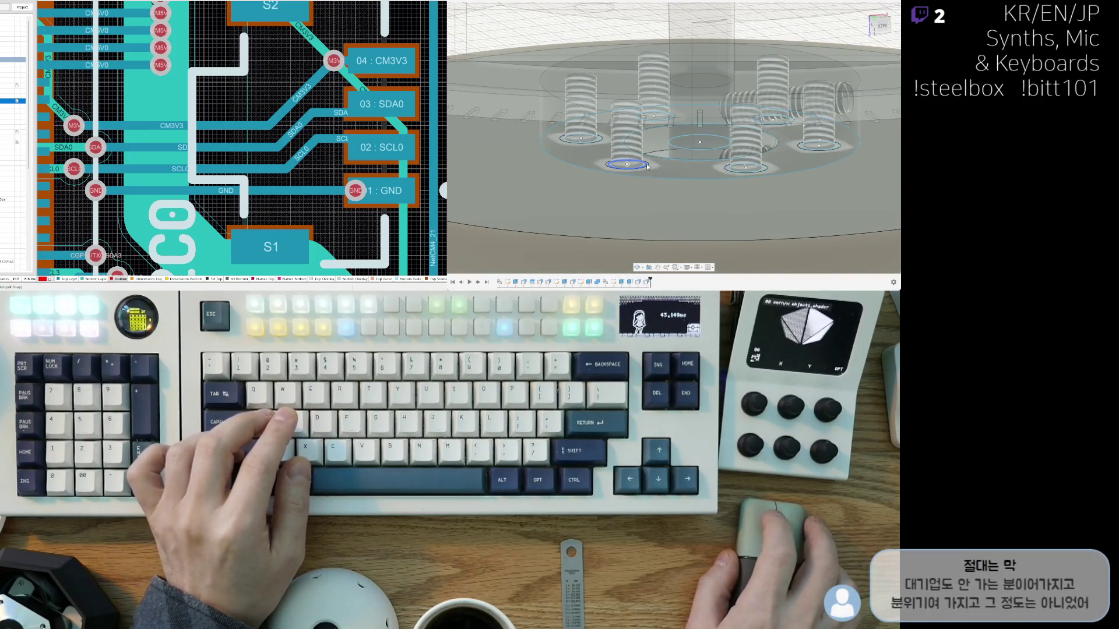
scroll(647, 167, "up", 5)
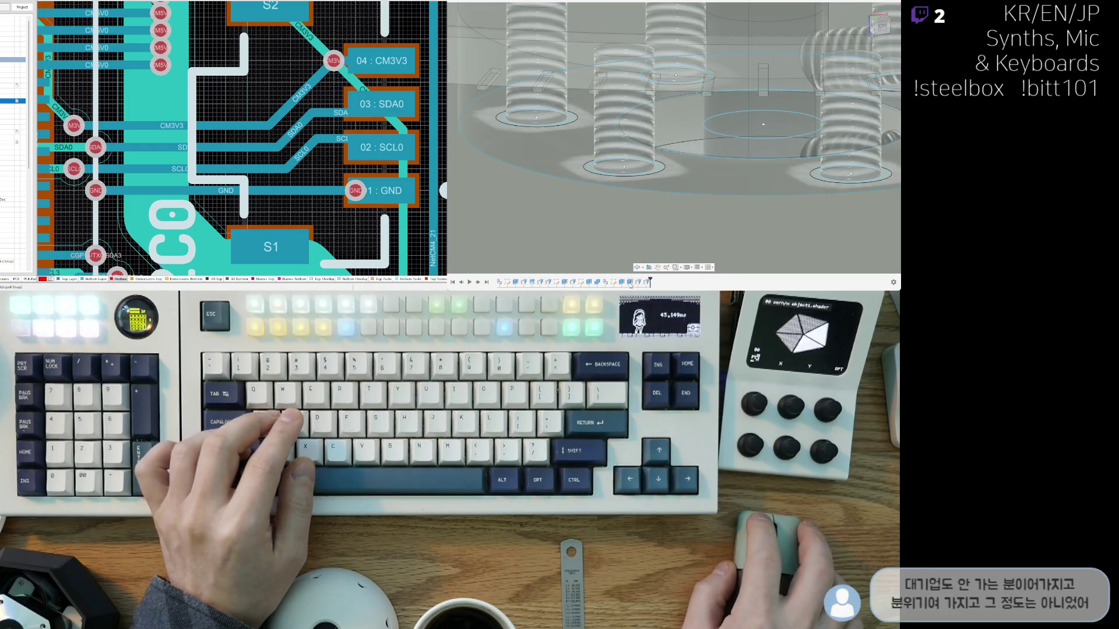
left_click(630, 282)
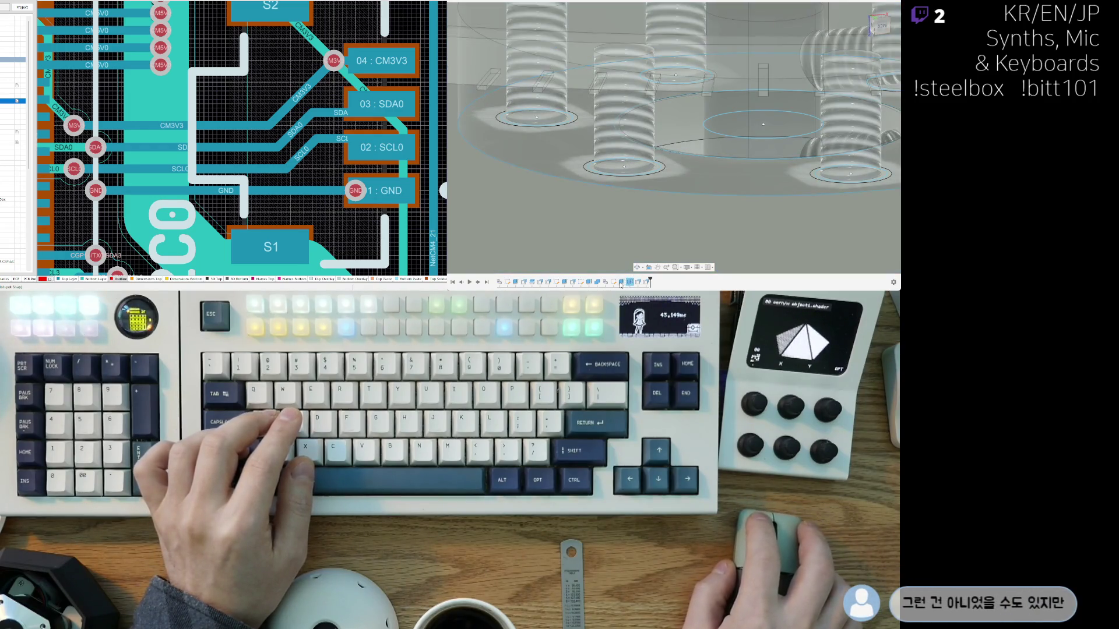
left_click(620, 283)
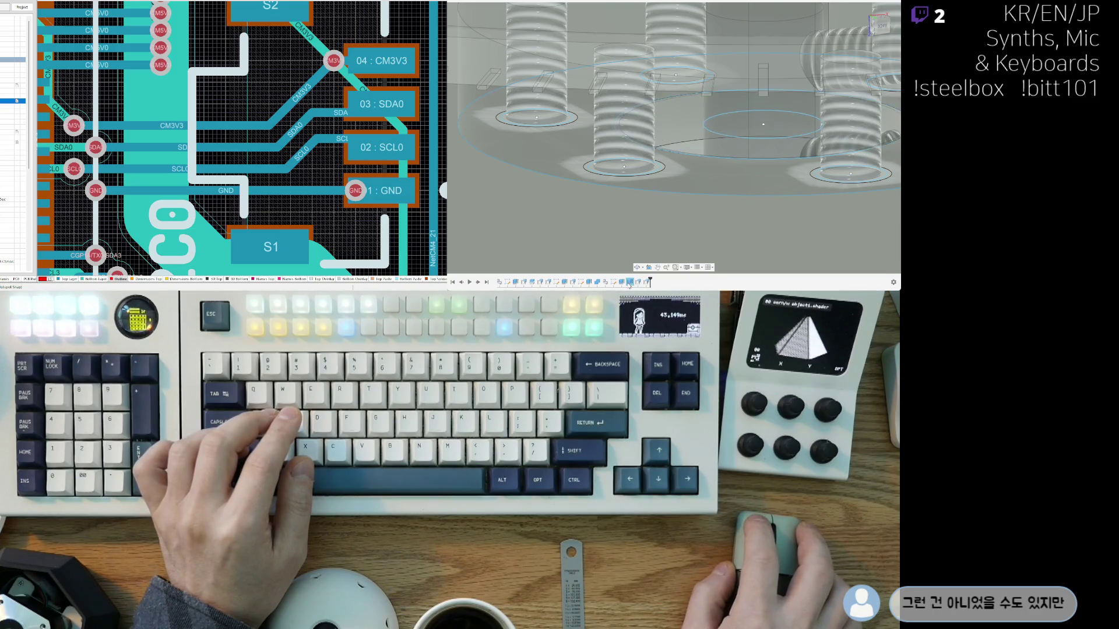
left_click(616, 281)
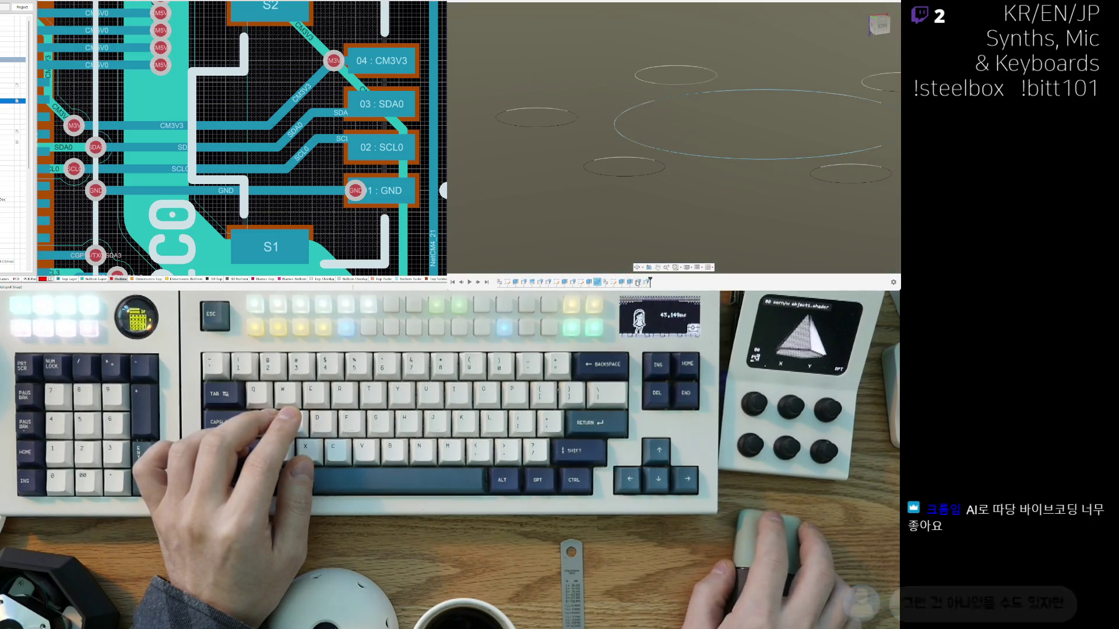
left_click(621, 283)
scroll(609, 251, "down", 5)
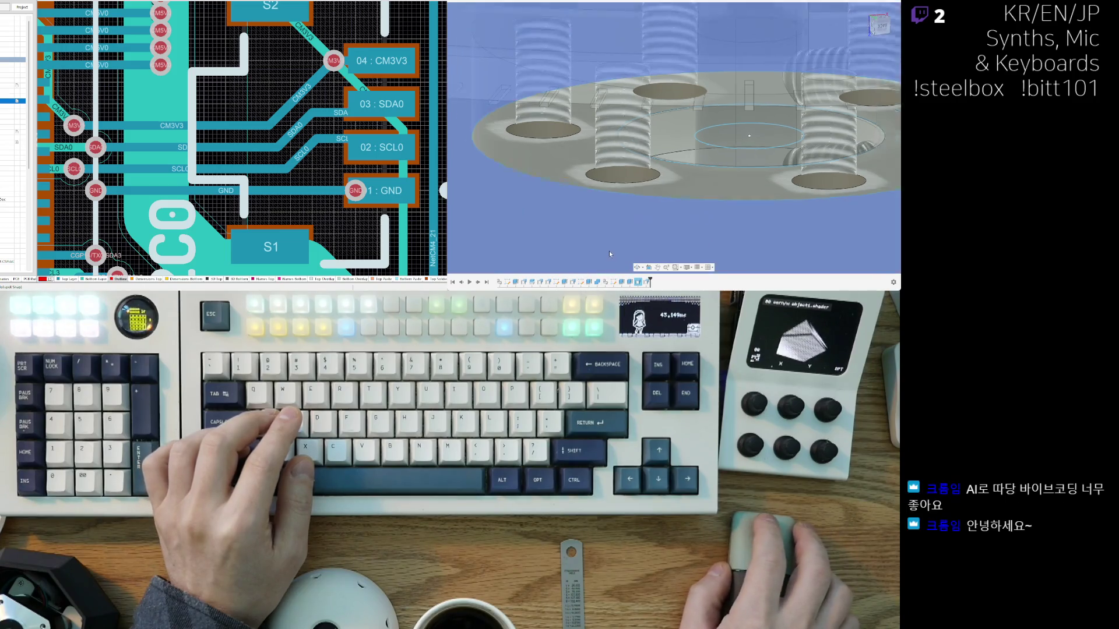
middle_click_drag(609, 250, 660, 215, "shift")
scroll(663, 226, "up", 4)
scroll(665, 229, "down", 5)
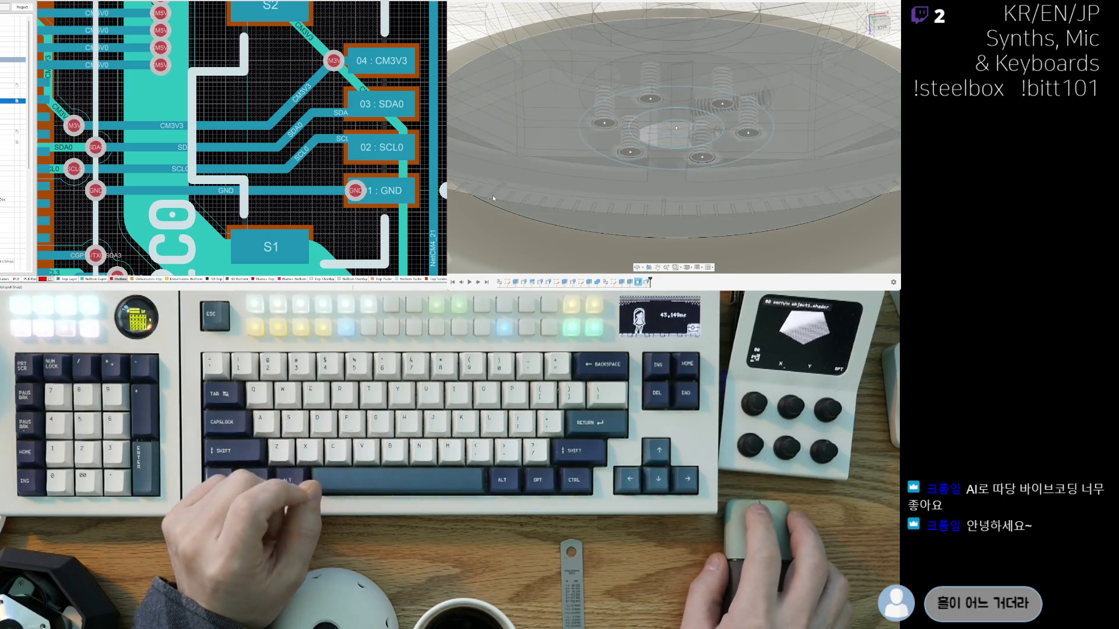
scroll(670, 167, "down", 2)
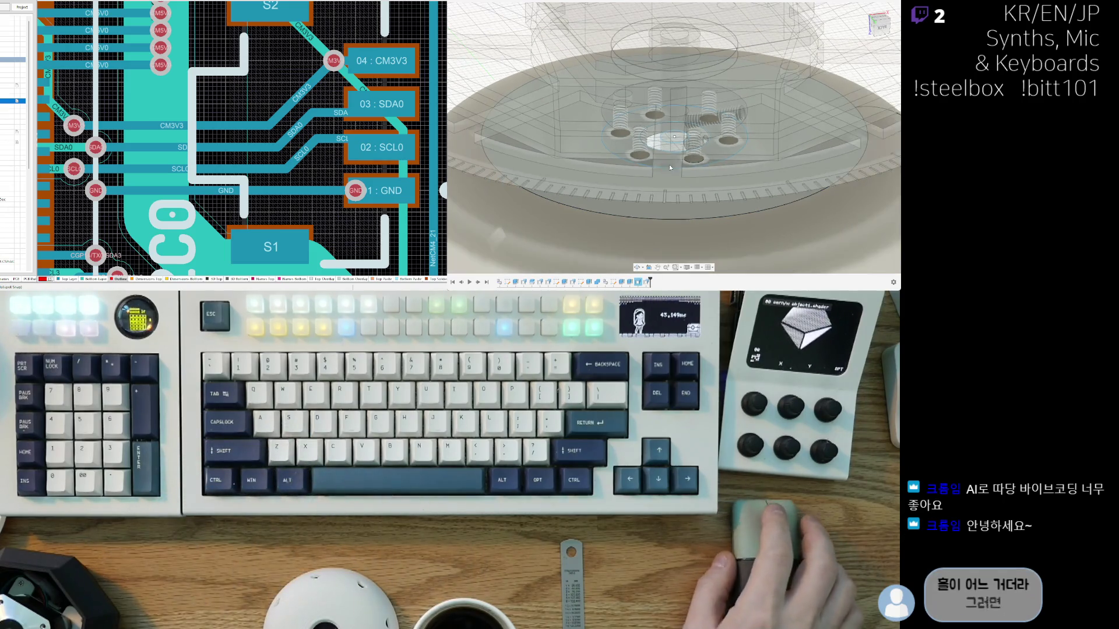
scroll(733, 184, "down", 5)
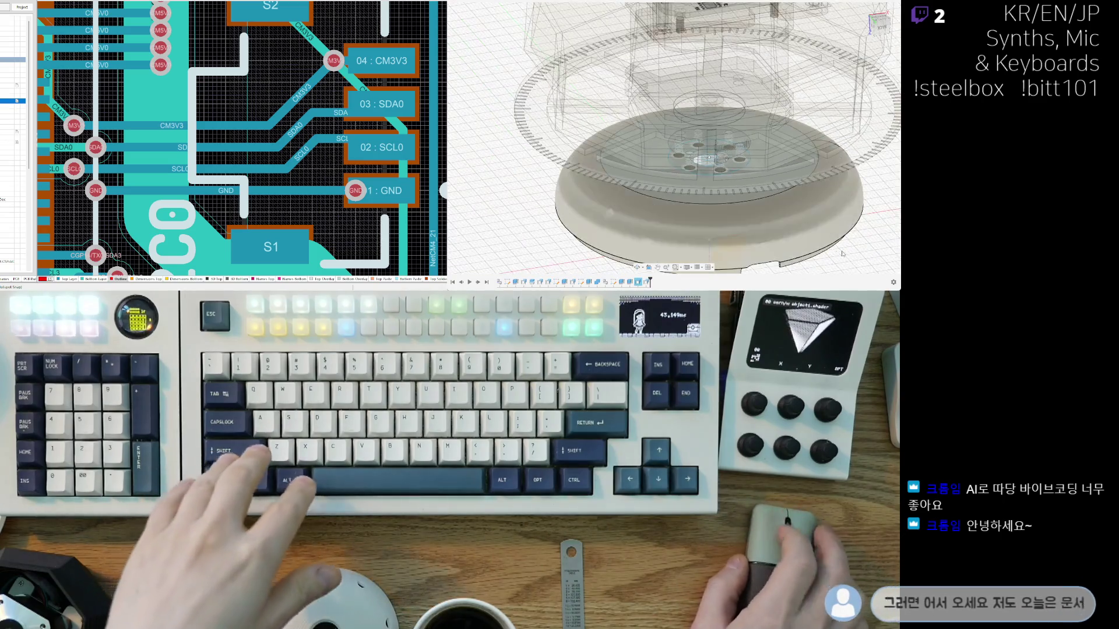
scroll(609, 176, "up", 4)
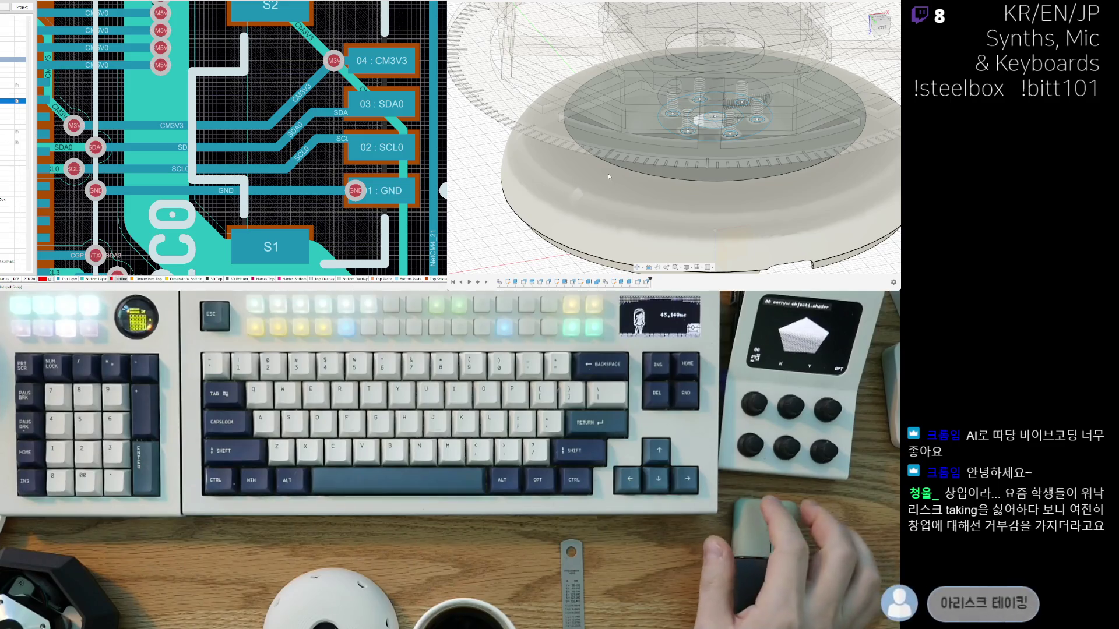
scroll(723, 165, "up", 5)
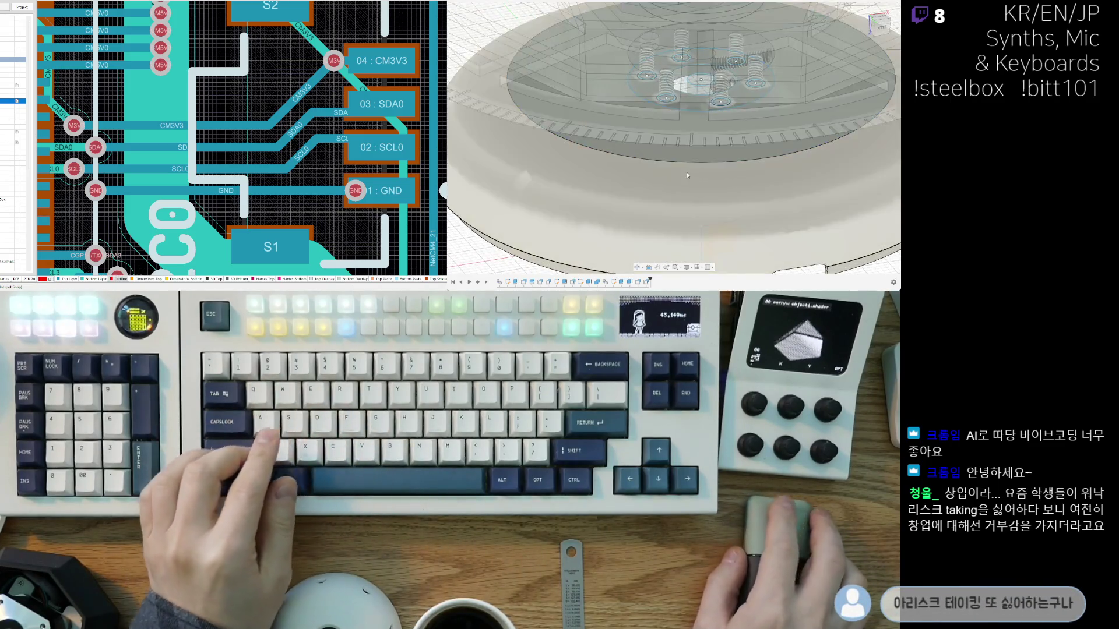
scroll(699, 79, "up", 5)
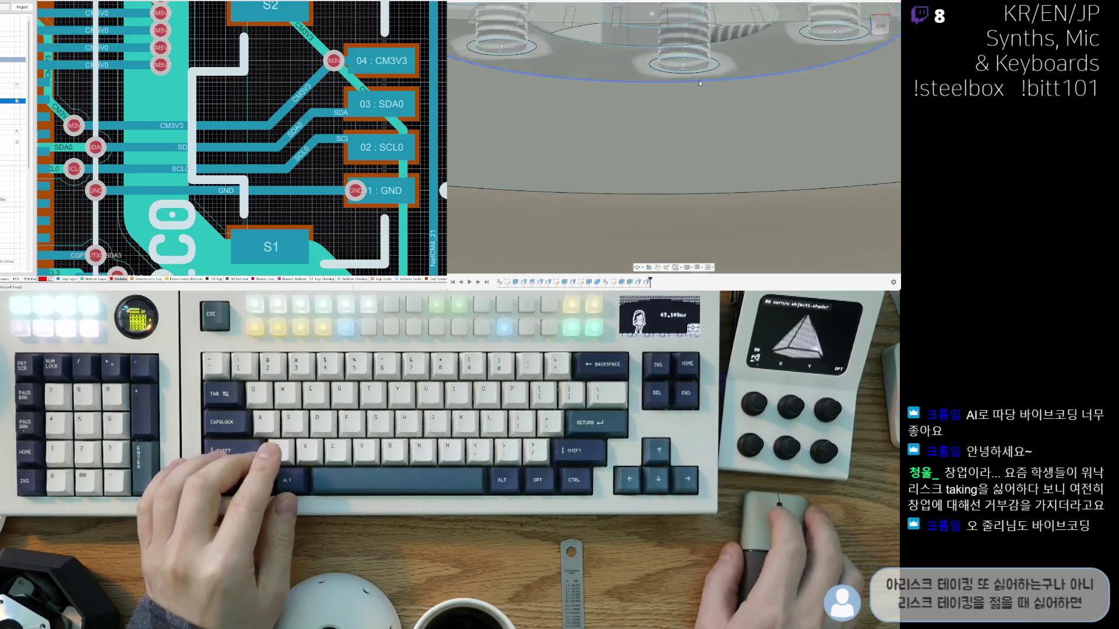
scroll(698, 79, "up", 5)
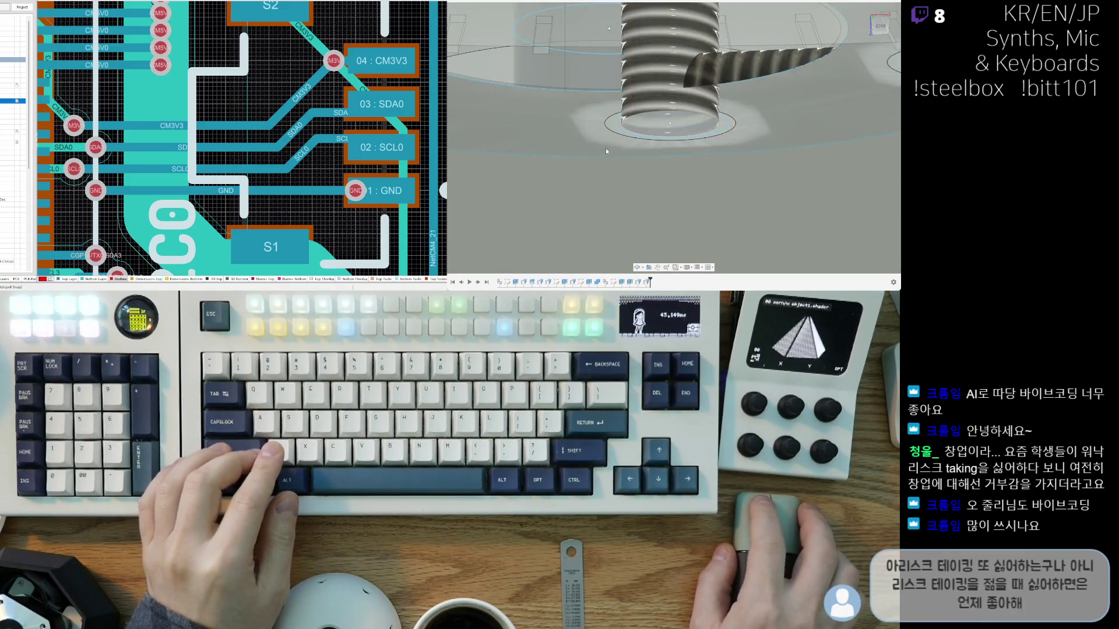
scroll(606, 148, "down", 5)
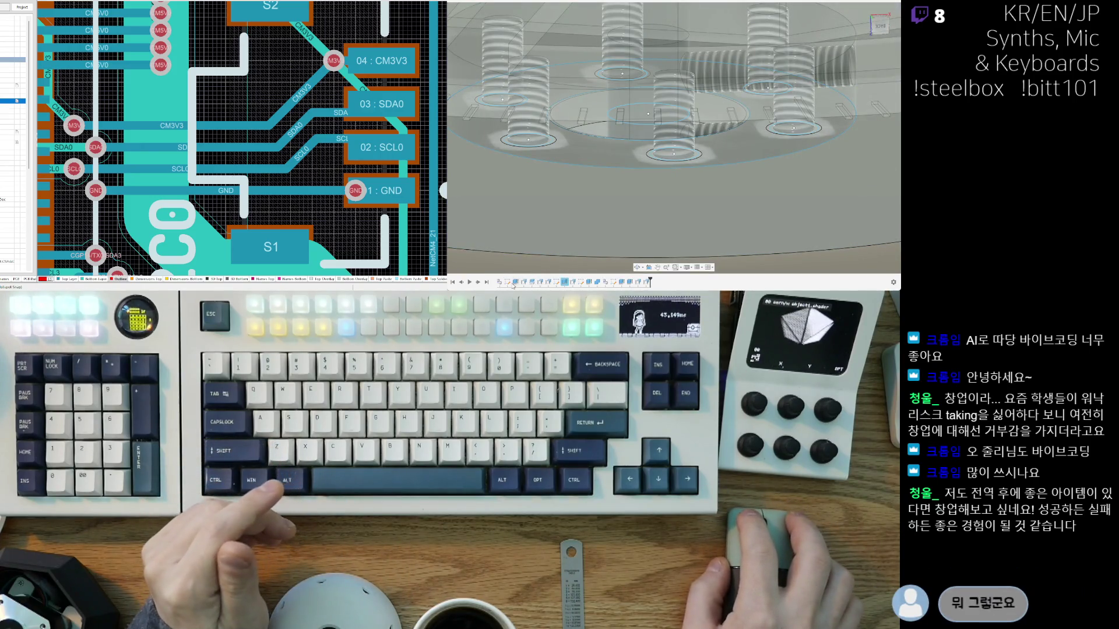
Step: Open the central hole's cut feature from the timeline for editing and view the disc
key("ctrl+z")
left_click(621, 282)
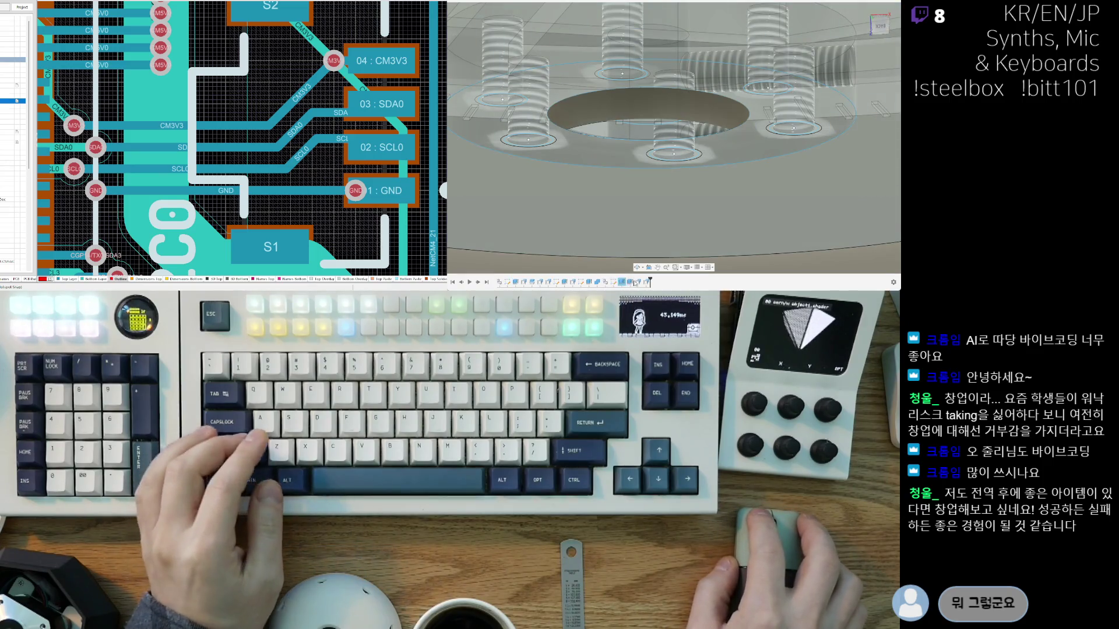
left_click(632, 285)
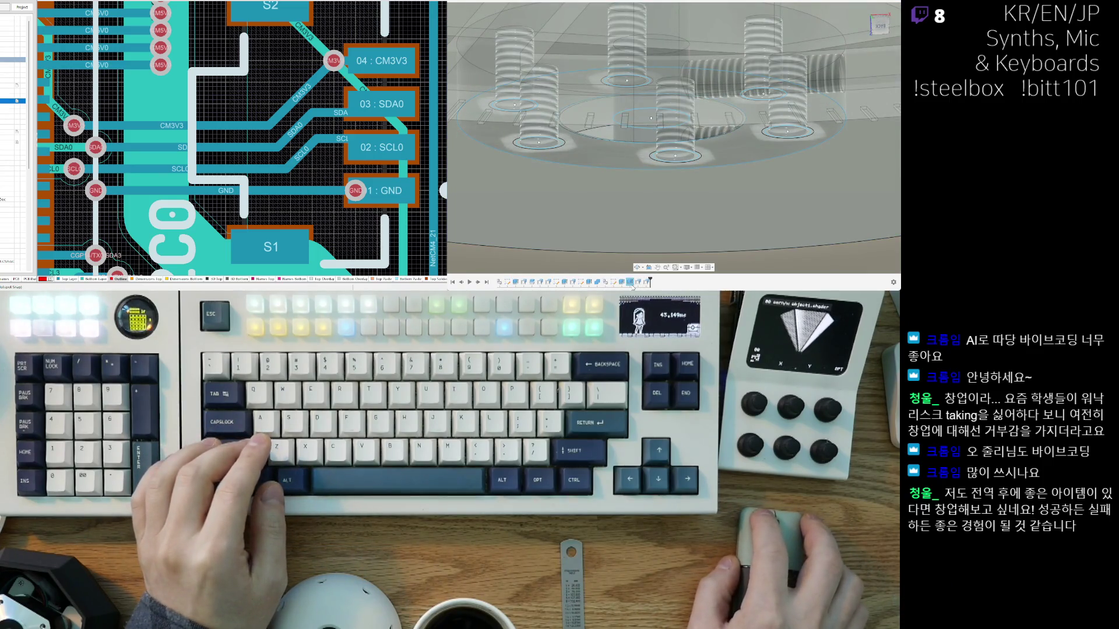
double_click(621, 284)
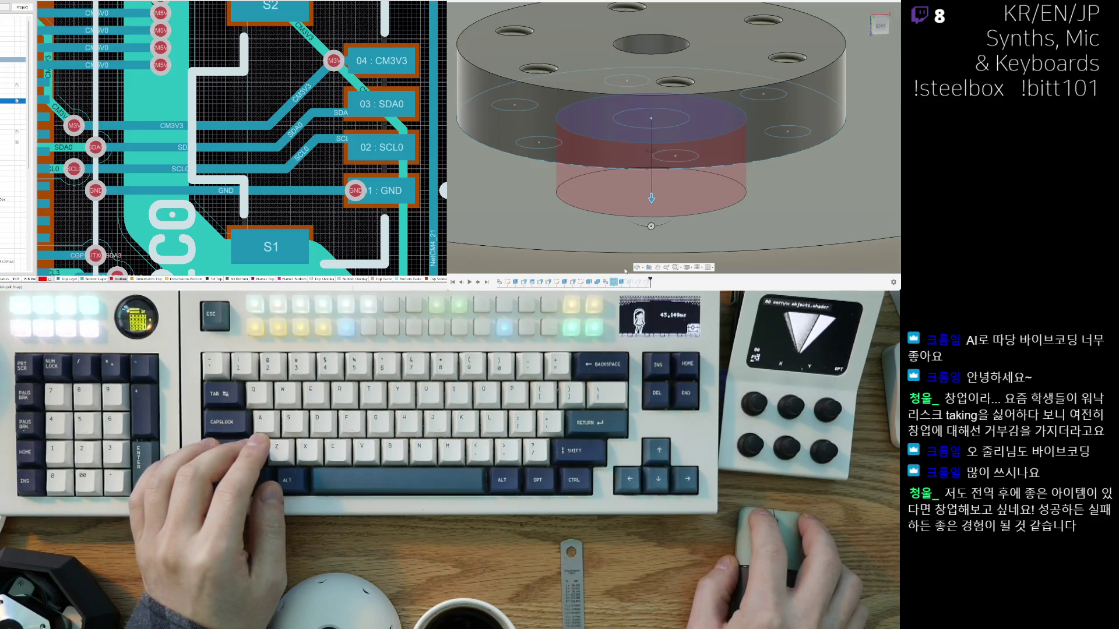
scroll(625, 270, "down", 3)
mouse_move(625, 270)
middle_mouse_down("shift")
mouse_move(640, 142)
mouse_move(606, 175)
middle_mouse_up("shift")
scroll(593, 138, "up", 5)
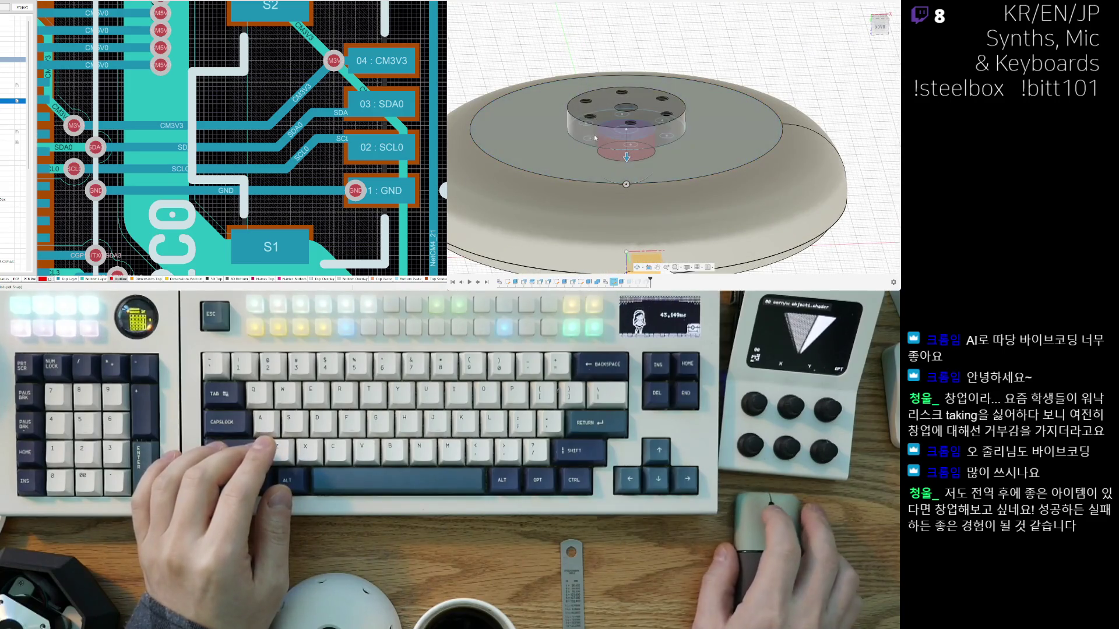
scroll(605, 194, "up", 3)
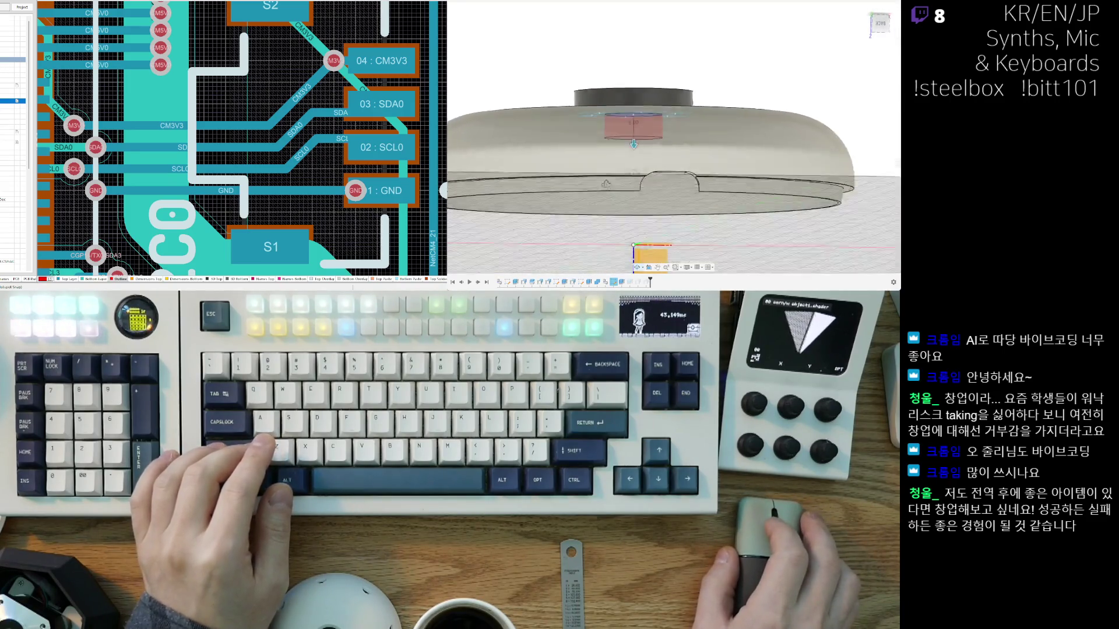
mouse_move(605, 195)
middle_mouse_down("shift")
mouse_move(607, 73)
mouse_move(649, 89)
mouse_move(633, 65)
mouse_move(649, 183)
mouse_move(530, 159)
mouse_move(512, 205)
middle_mouse_up("shift")
scroll(597, 136, "up", 2)
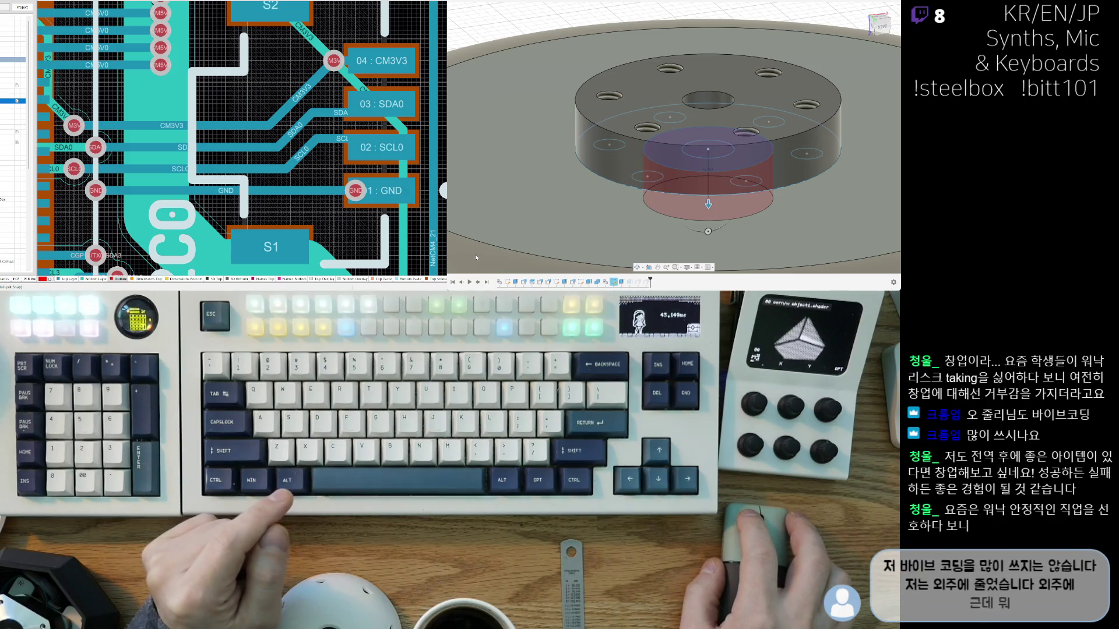
Step: Hide the holed body, add all six small hole profiles to the cut, and confirm
key("v")
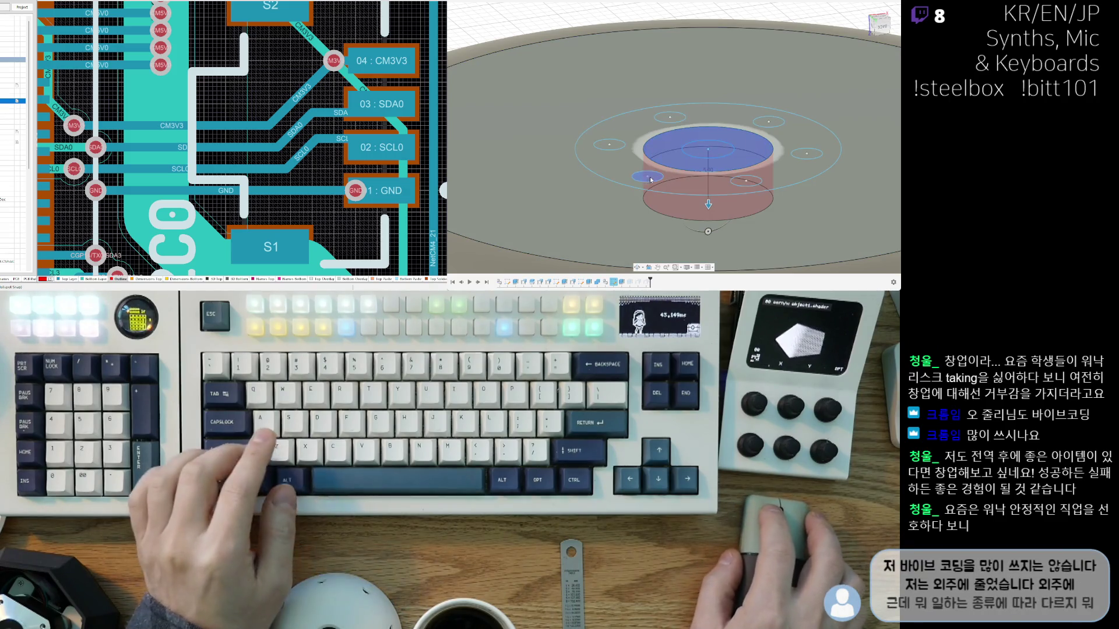
left_click(648, 176)
left_click(611, 145)
left_click(670, 116)
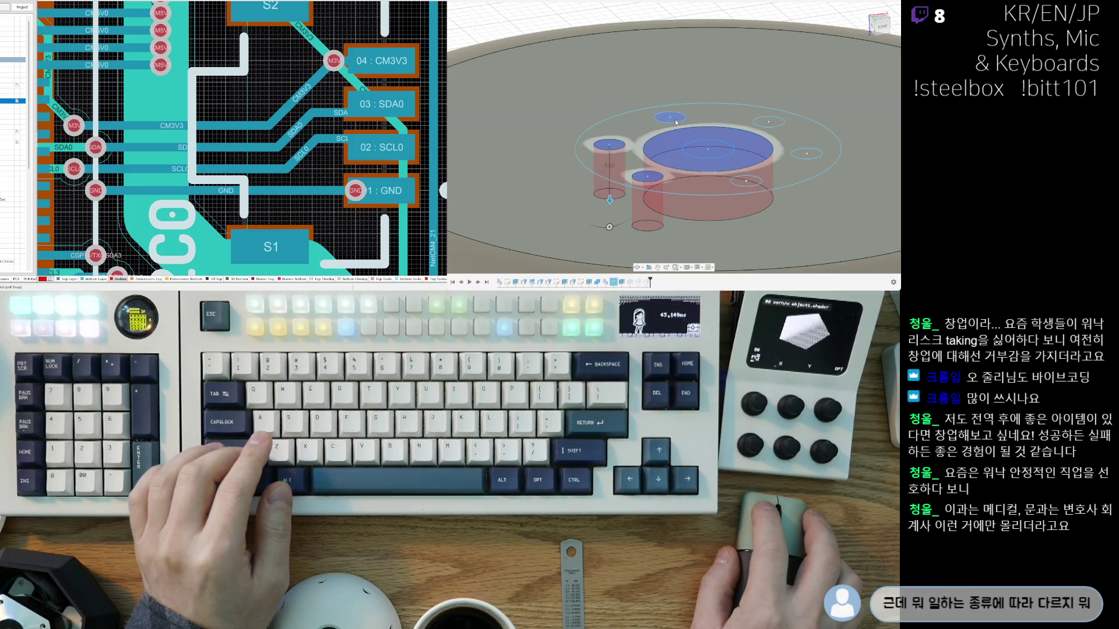
left_click(769, 121)
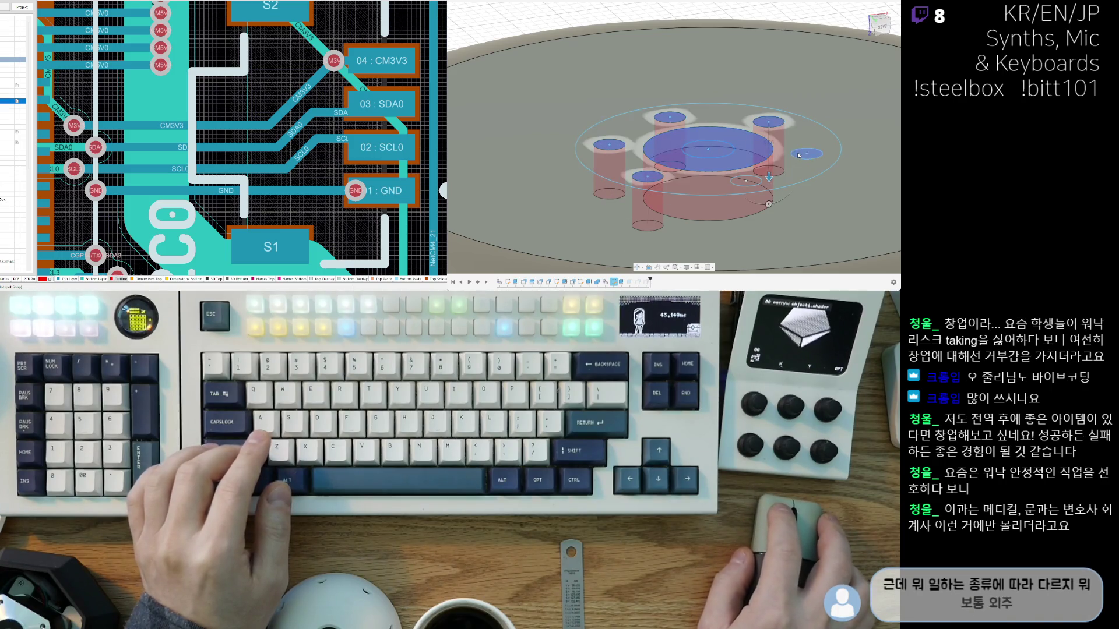
left_click(798, 155)
left_click(753, 184)
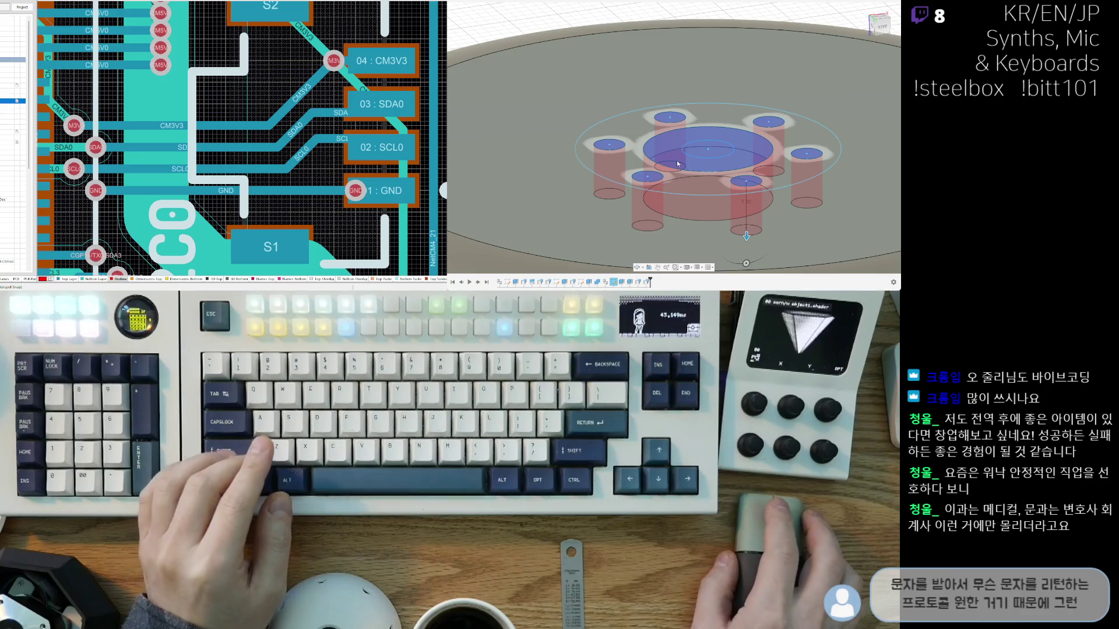
key("Return")
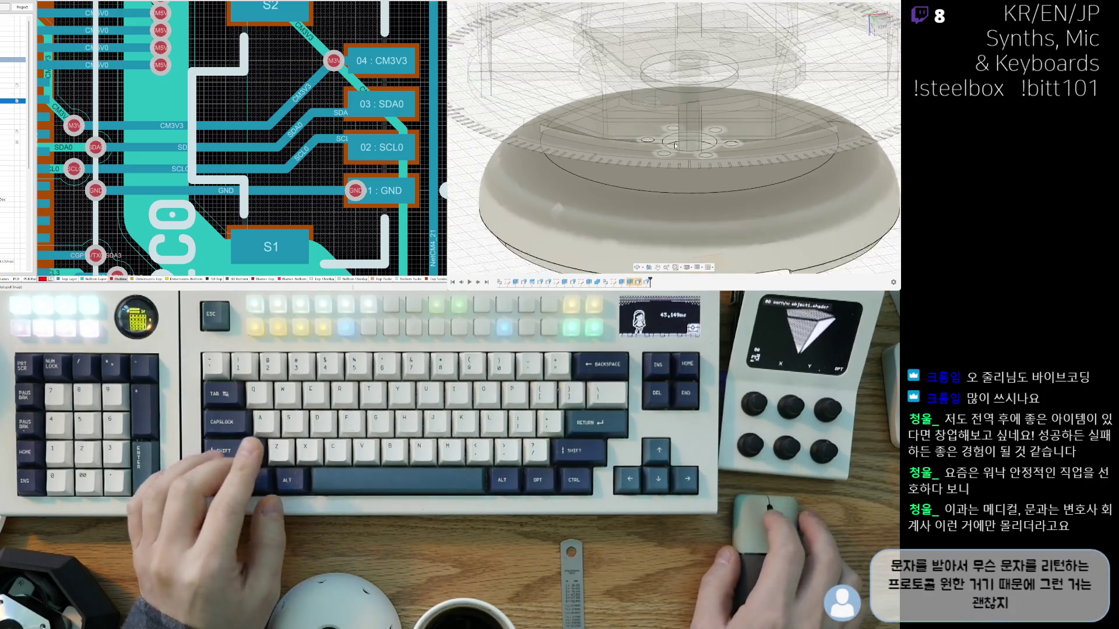
Step: Orbit, zoom and frame the view to inspect the central hub and new holes
mouse_move(675, 146)
middle_mouse_down("shift")
mouse_move(665, 186)
mouse_move(595, 181)
middle_mouse_up("shift")
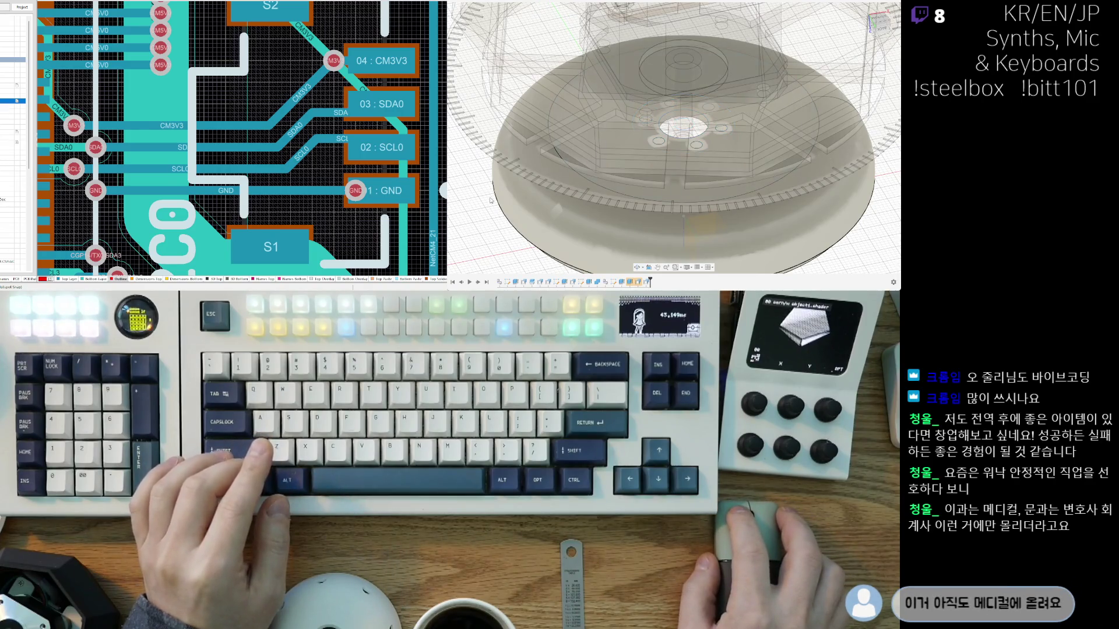
scroll(659, 202, "up", 8)
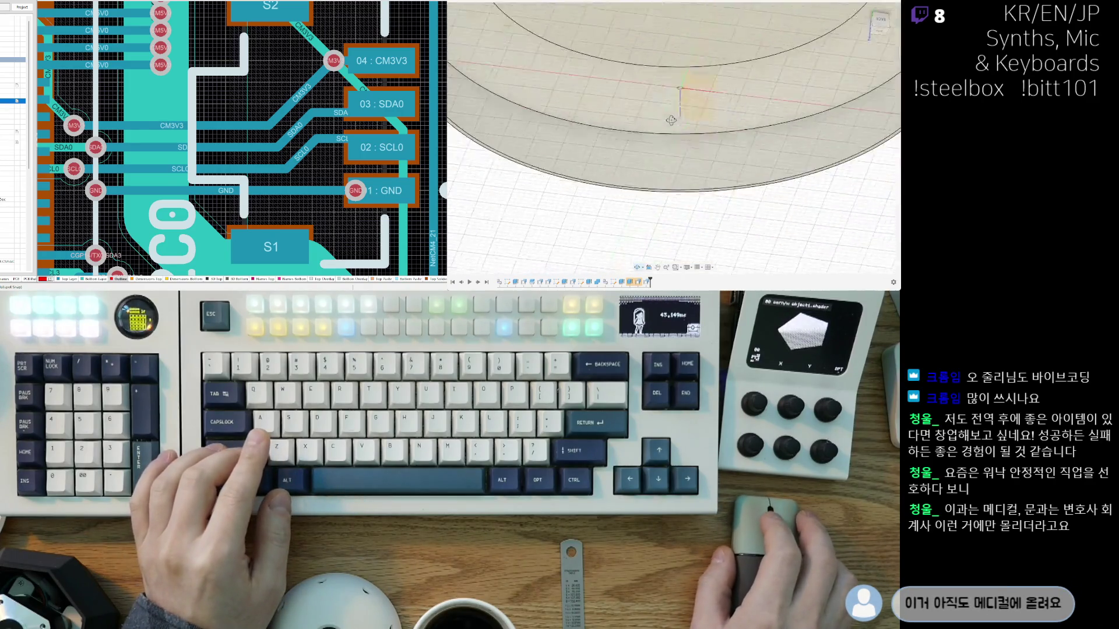
middle_click_drag(659, 85, 671, 190, "shift")
key("F6")
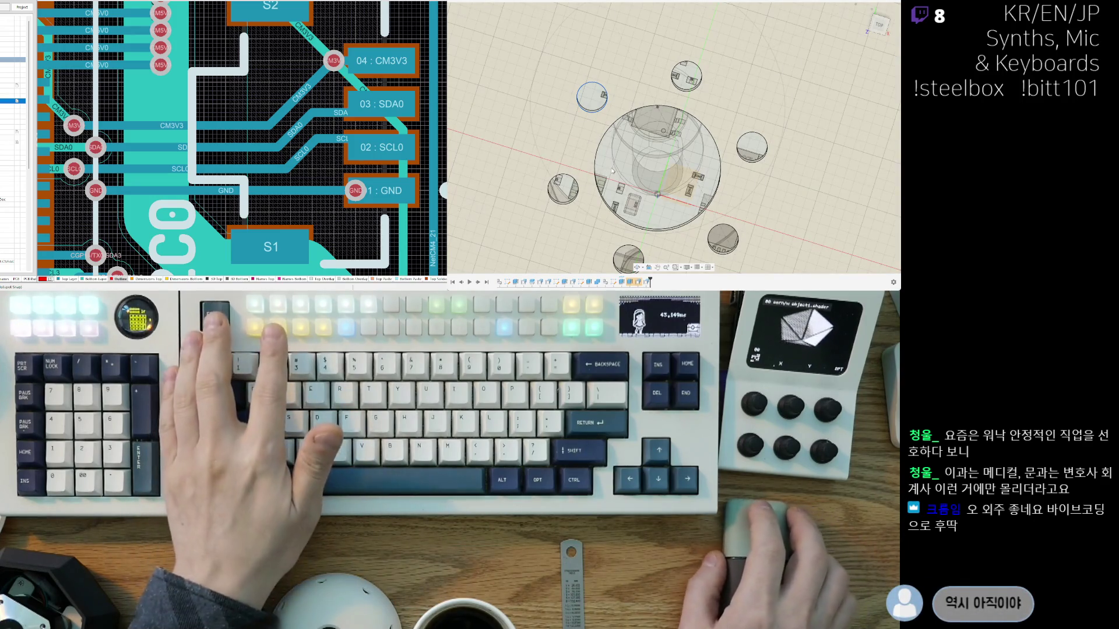
scroll(637, 154, "up", 5)
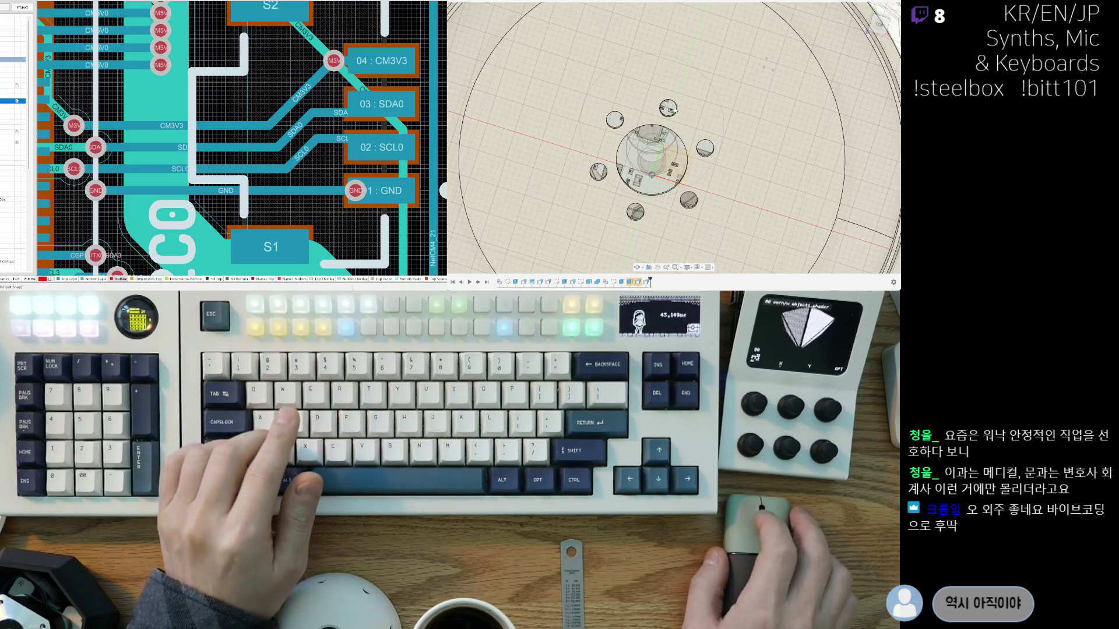
mouse_move(638, 154)
middle_mouse_down("shift")
mouse_move(667, 178)
mouse_move(736, 206)
mouse_move(689, 140)
mouse_move(712, 236)
mouse_move(735, 225)
middle_mouse_up("shift")
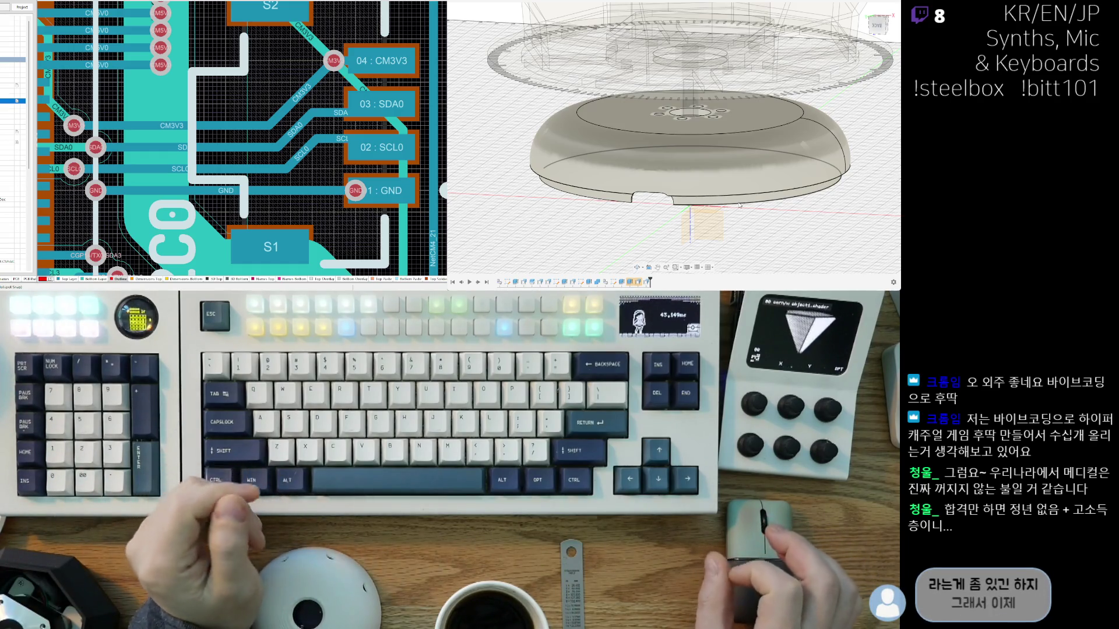
mouse_move(739, 205)
middle_mouse_down("shift")
mouse_move(698, 232)
mouse_move(697, 249)
mouse_move(724, 216)
middle_mouse_up("shift")
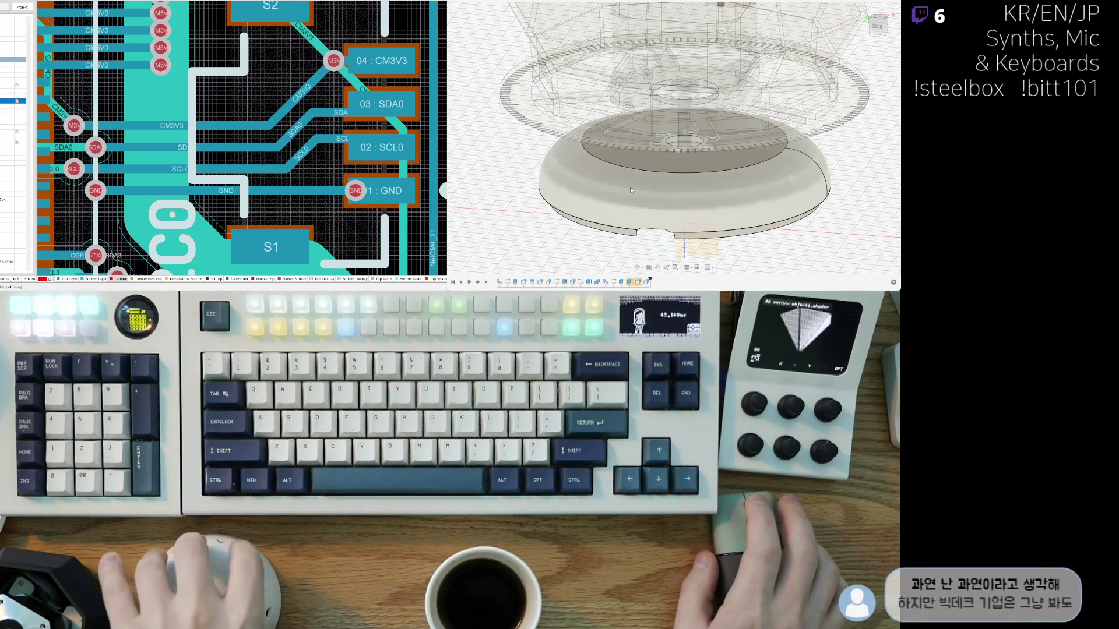
middle_click_drag(710, 195, 717, 236, "shift")
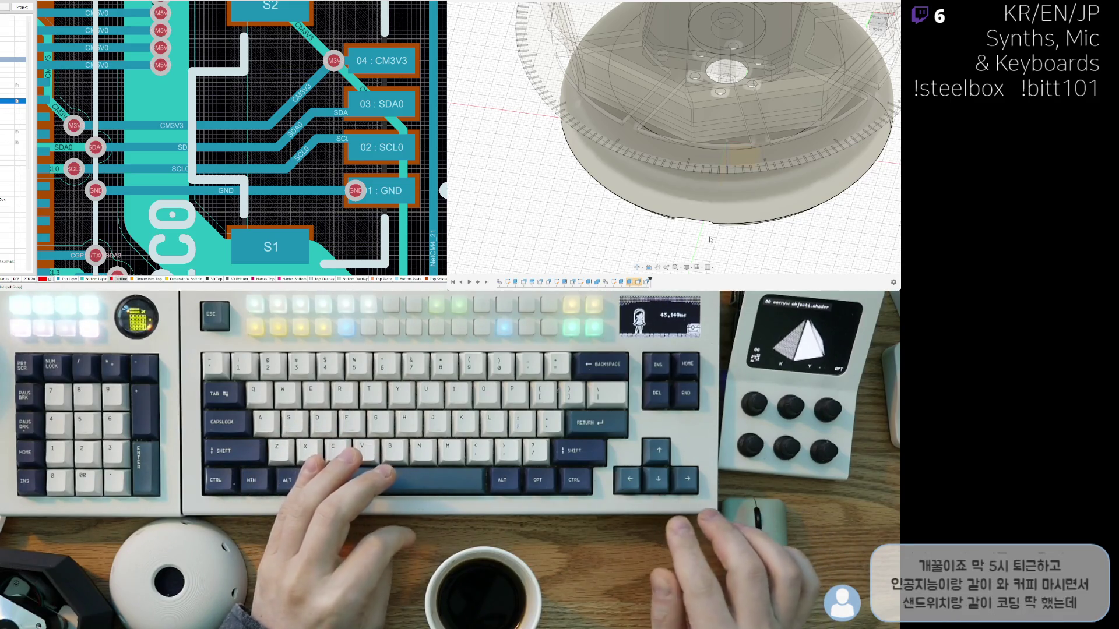
Step: Show the PCB assembly inside the dish and view the whole stack from the Bottom
scroll(700, 227, "down", 2)
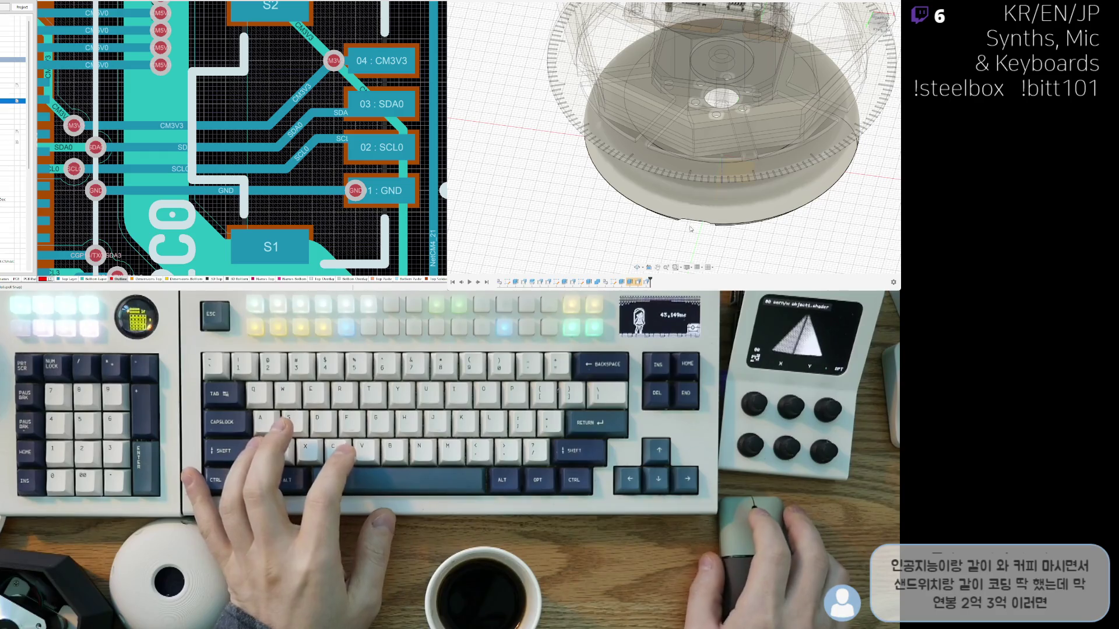
mouse_move(691, 229)
middle_mouse_down("shift")
mouse_move(609, 230)
mouse_move(622, 187)
mouse_move(598, 204)
mouse_move(735, 178)
mouse_move(685, 185)
middle_mouse_up("shift")
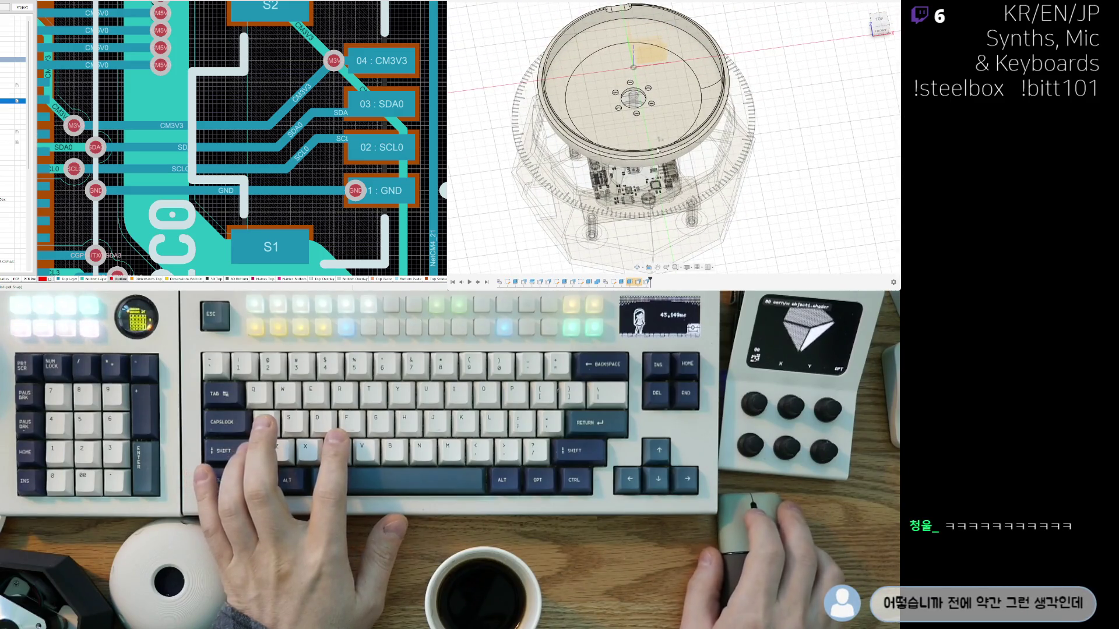
middle_click_drag(652, 142, 680, 193)
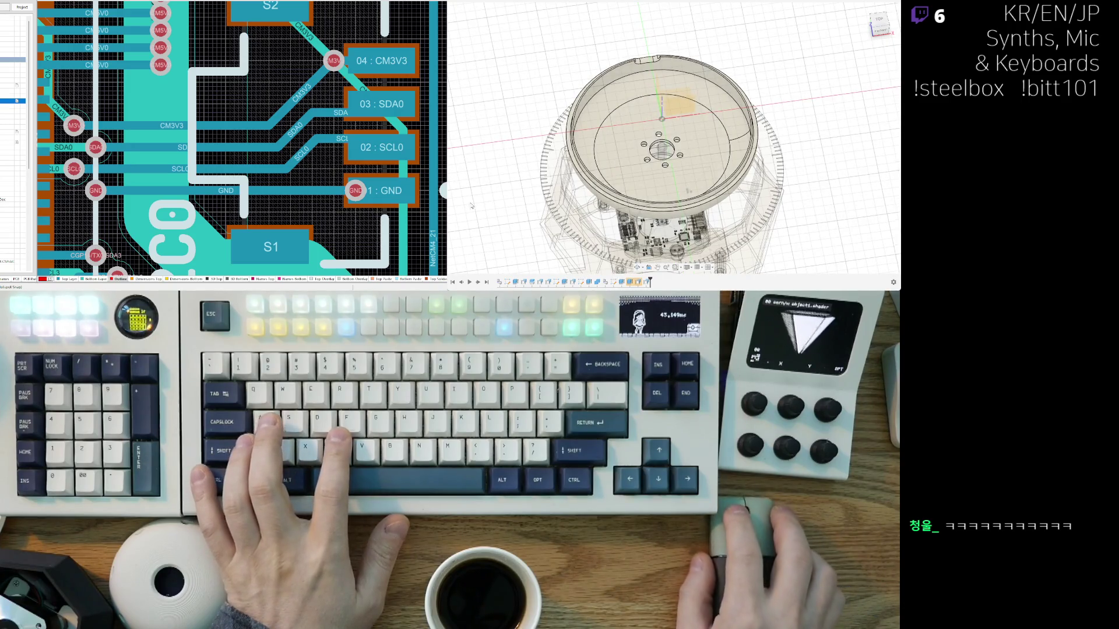
key("v")
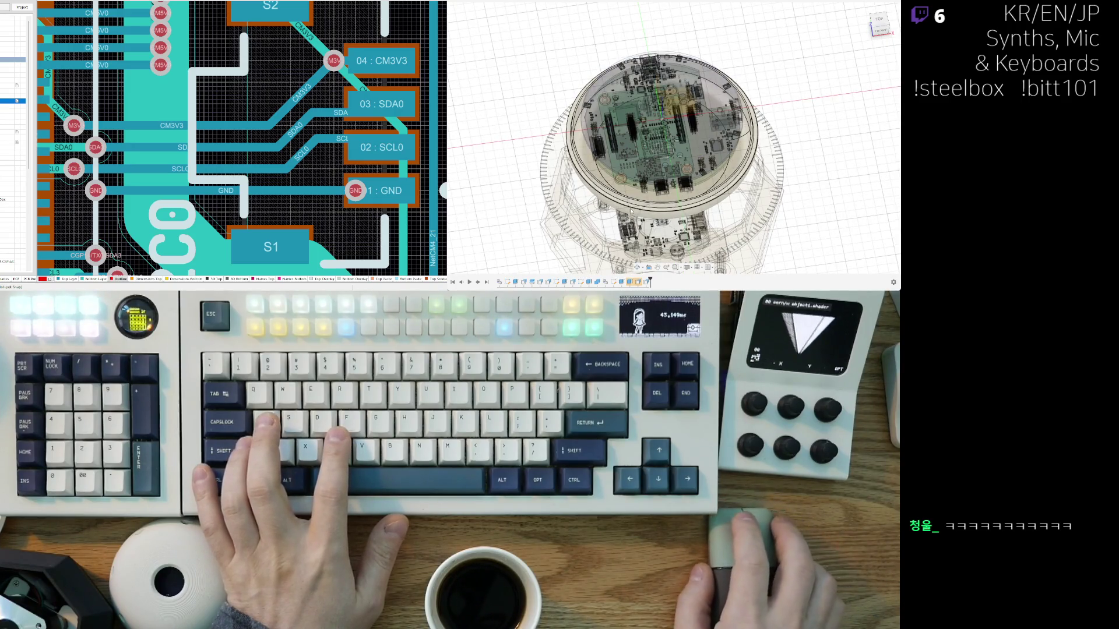
middle_click_drag(631, 211, 610, 140, "shift")
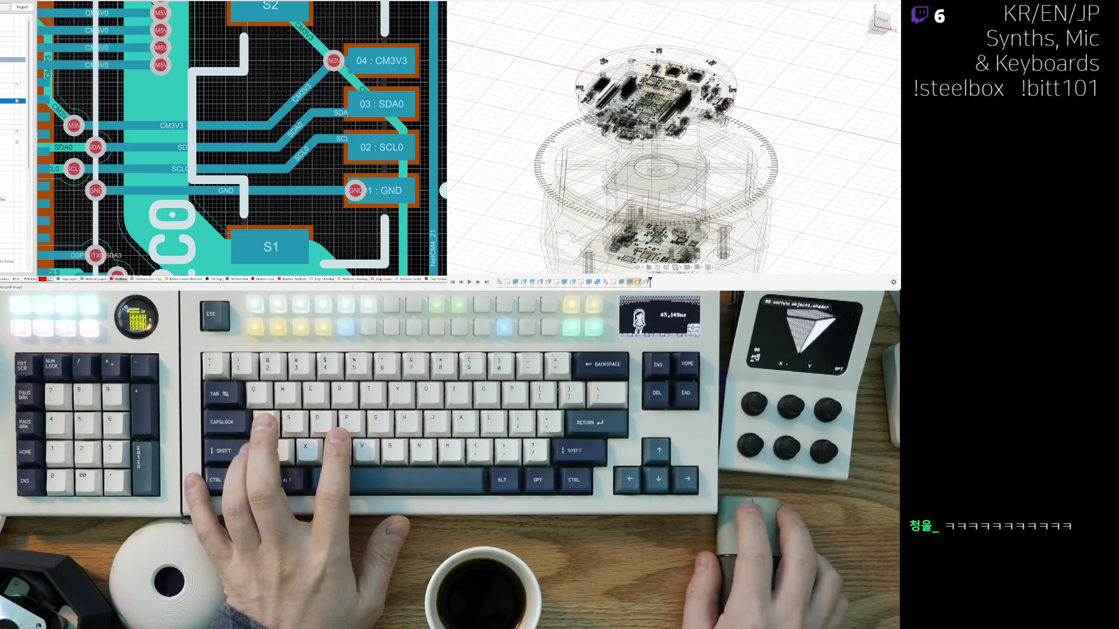
middle_click_drag(641, 136, 595, 167, "shift")
mouse_move(719, 115)
middle_mouse_down("shift")
mouse_move(719, 95)
mouse_move(670, 116)
mouse_move(567, 128)
middle_mouse_up("shift")
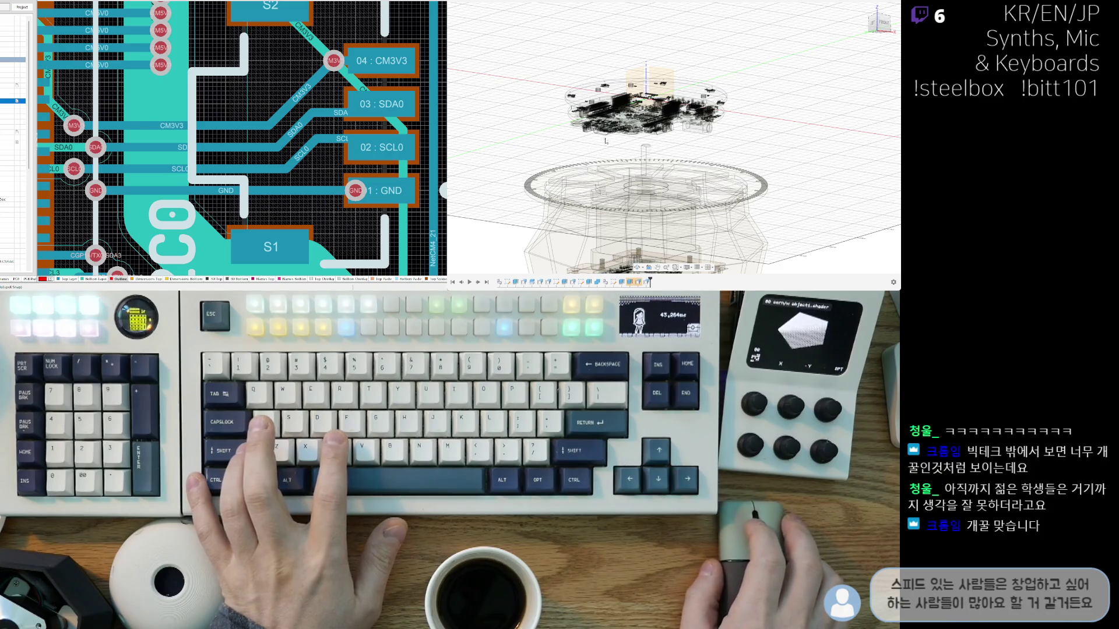
mouse_move(601, 146)
middle_mouse_down()
mouse_move(670, 142)
mouse_move(565, 146)
middle_mouse_up()
scroll(588, 149, "up", 5)
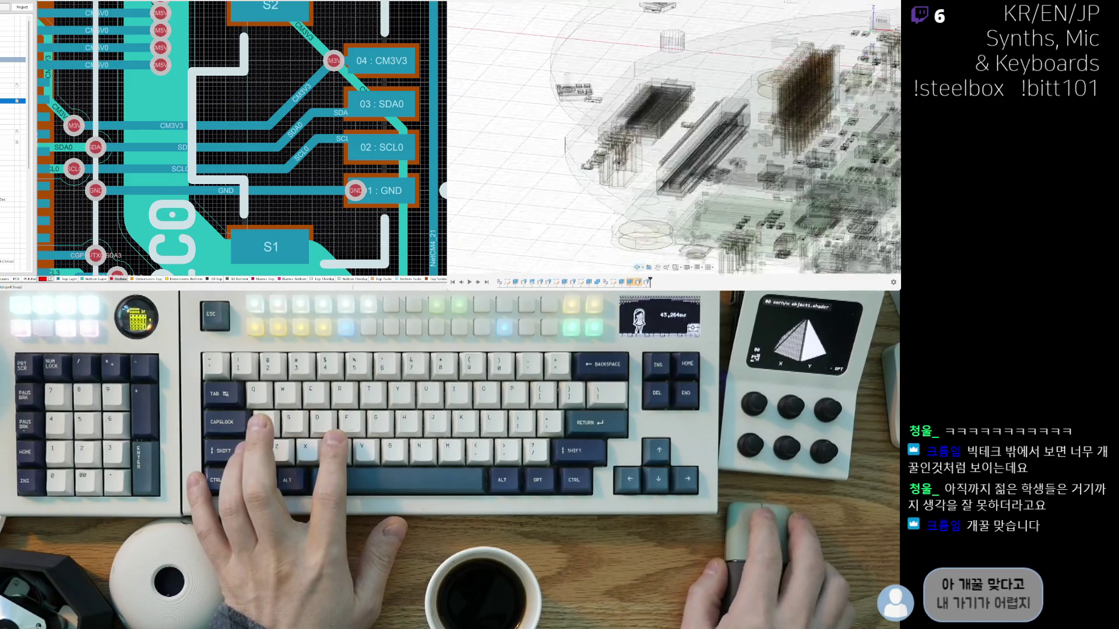
scroll(717, 148, "down", 5)
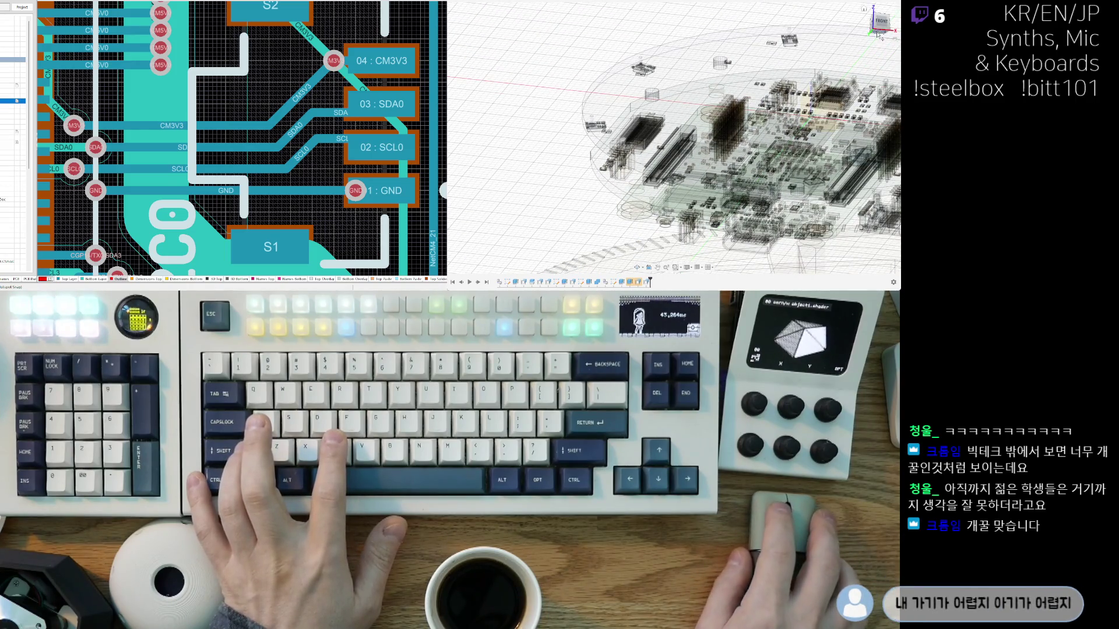
left_click(880, 37)
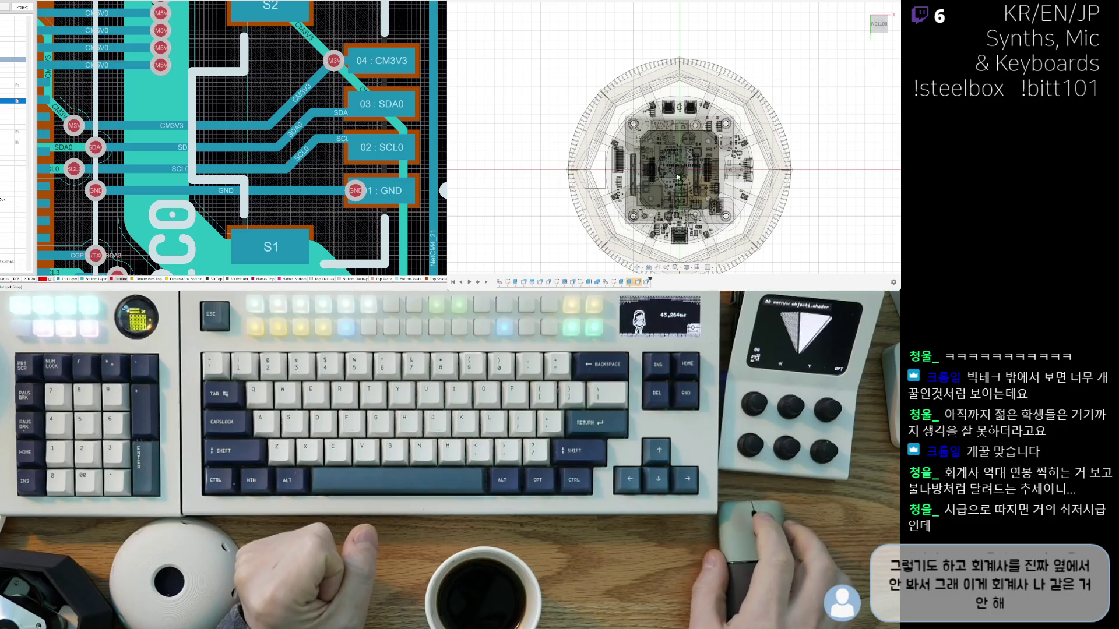
scroll(678, 176, "up", 5)
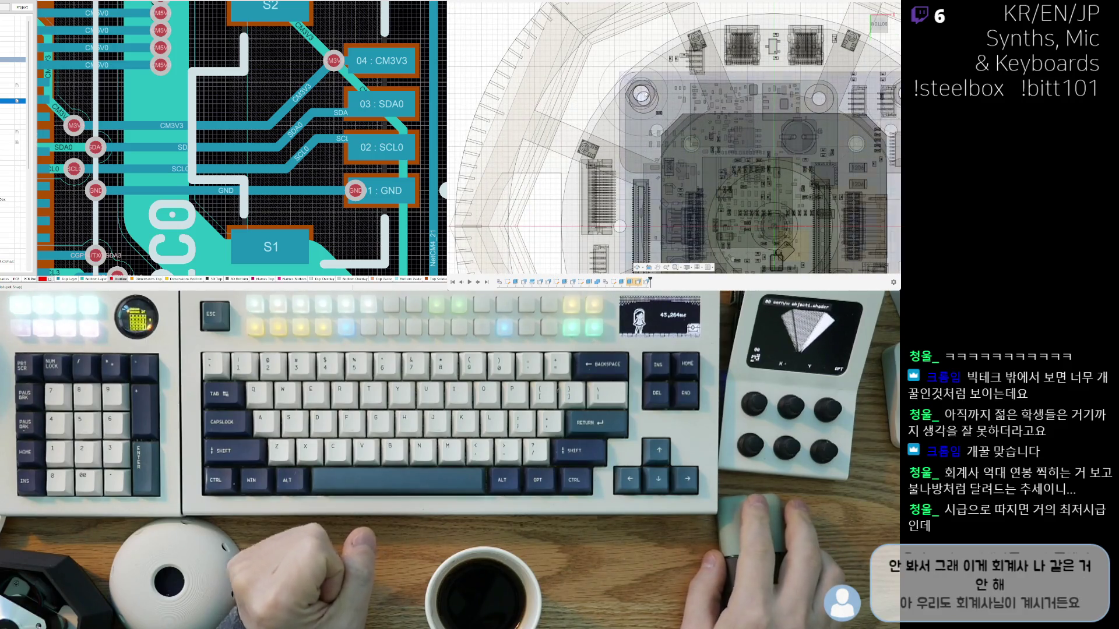
middle_click_drag(659, 138, 582, 140)
scroll(583, 139, "down", 3)
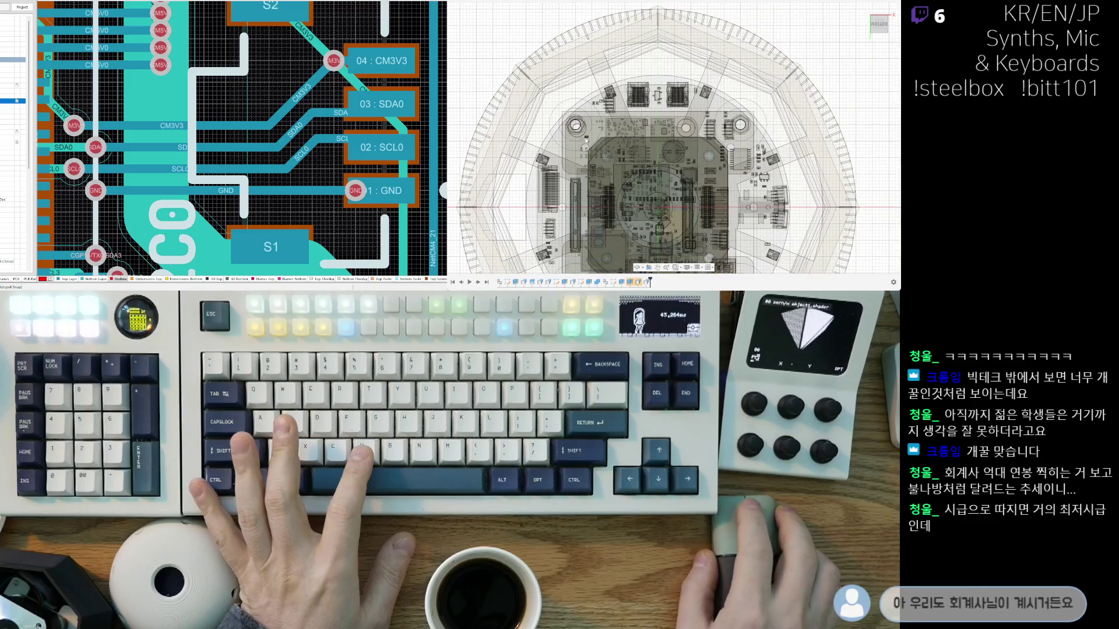
mouse_move(585, 233)
middle_mouse_down()
mouse_move(625, 136)
mouse_move(631, 151)
middle_mouse_up()
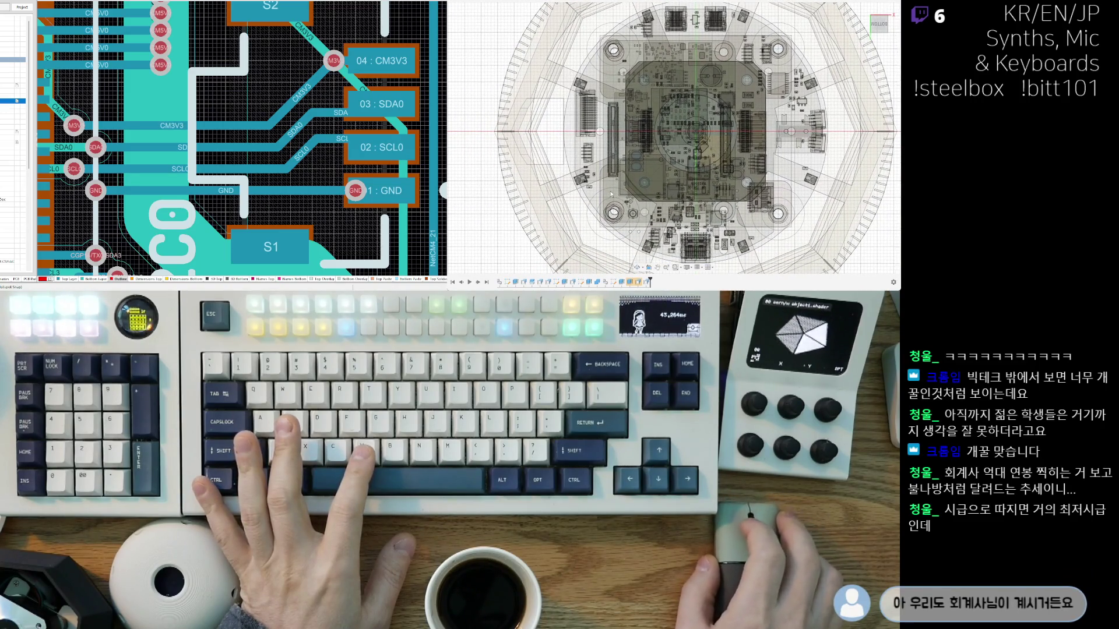
scroll(613, 93, "up", 2)
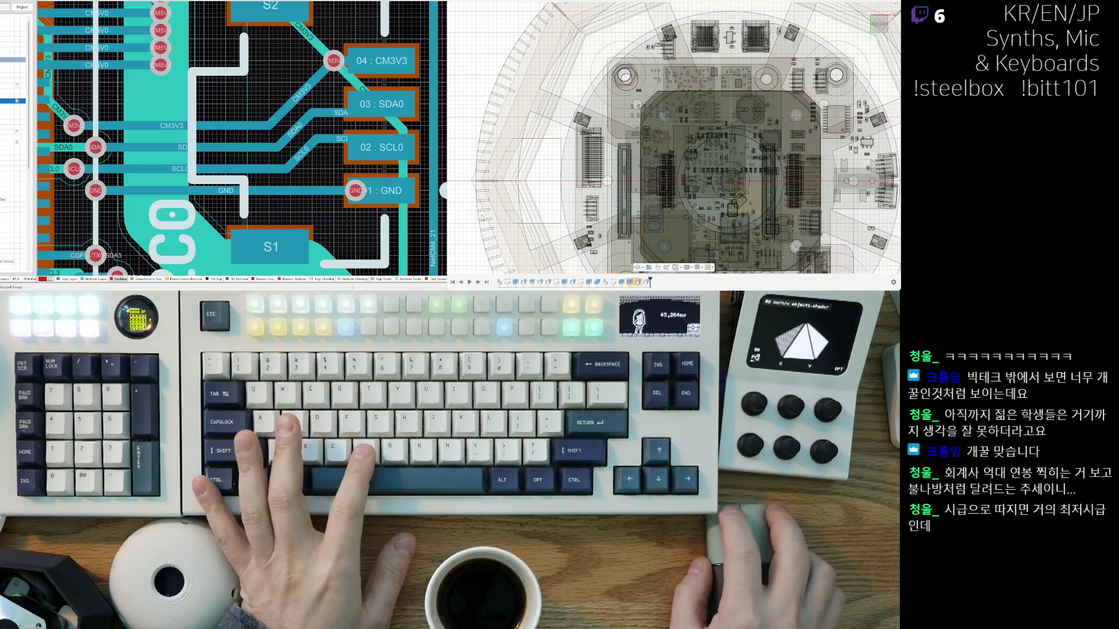
key("v")
key("v")
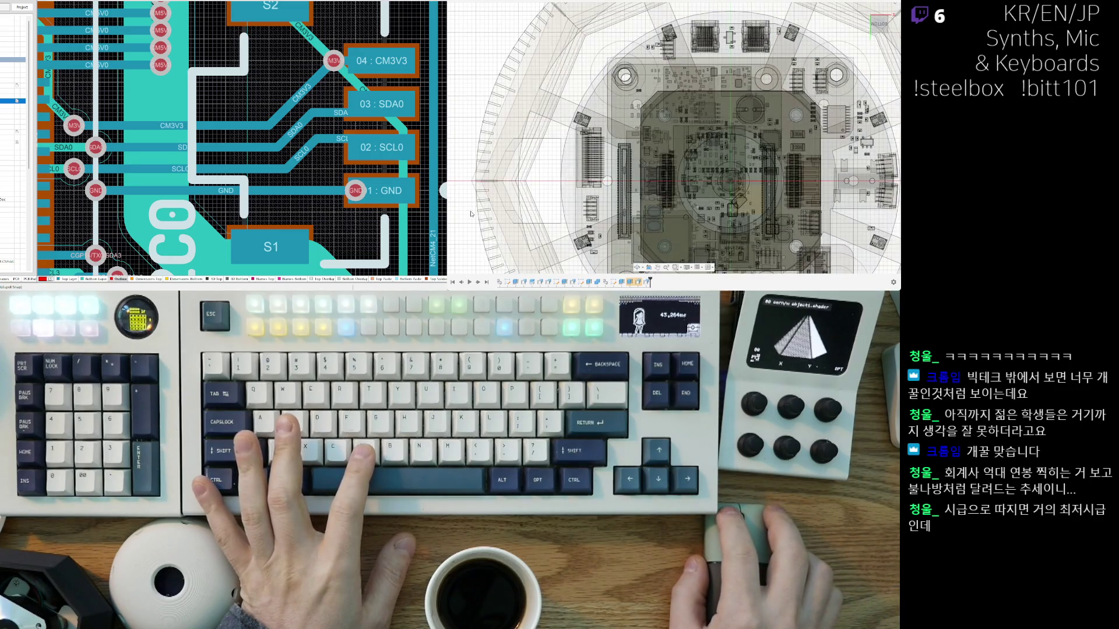
key("v")
key("v")
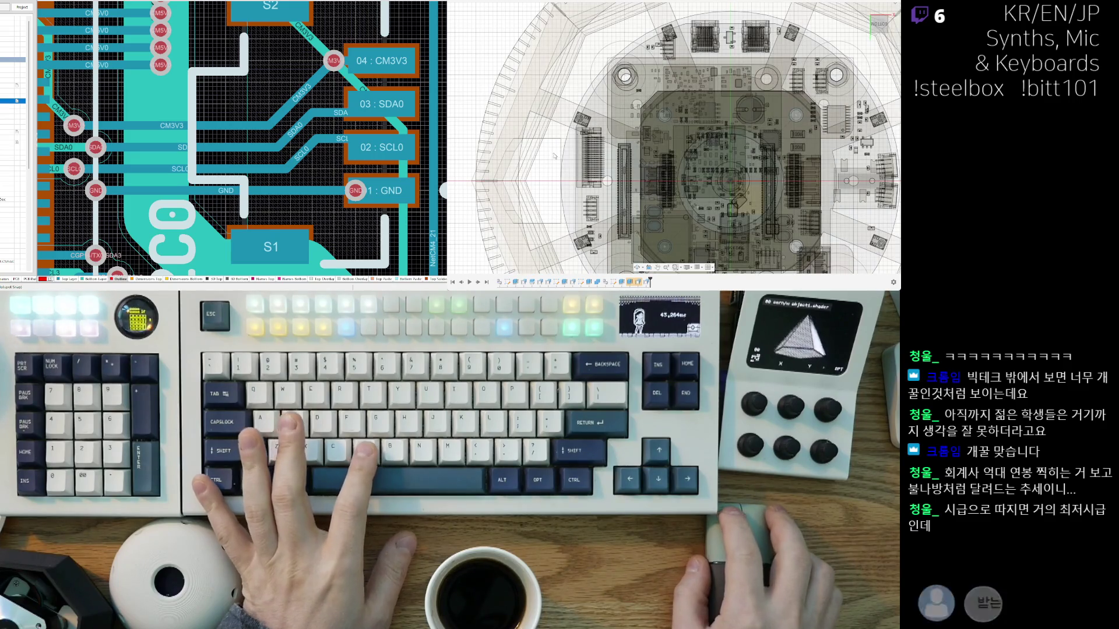
middle_click_drag(630, 71, 614, 133, "shift")
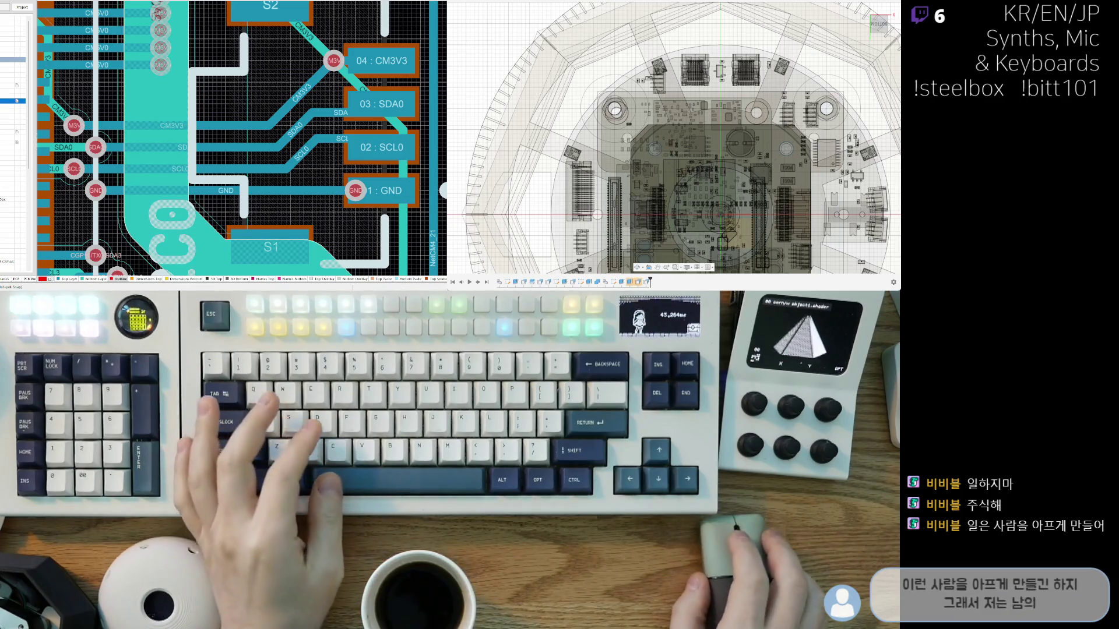
Step: Orbit from top-down to an oblique view of the PCB stack above the enclosure base
scroll(545, 171, "down", 3)
scroll(612, 182, "up", 5)
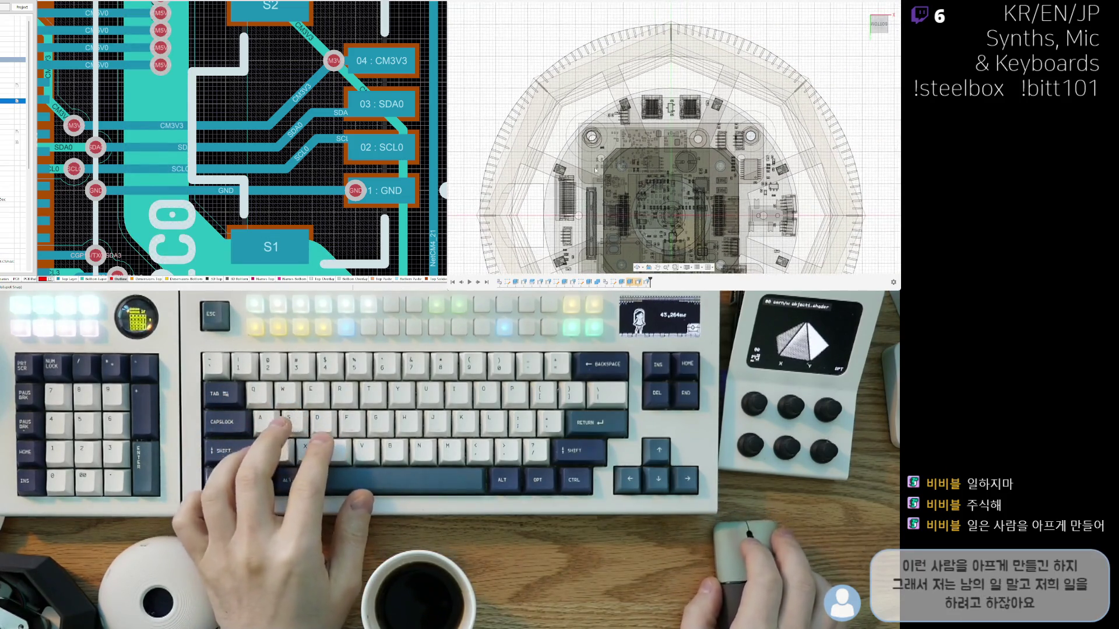
scroll(647, 152, "down", 2)
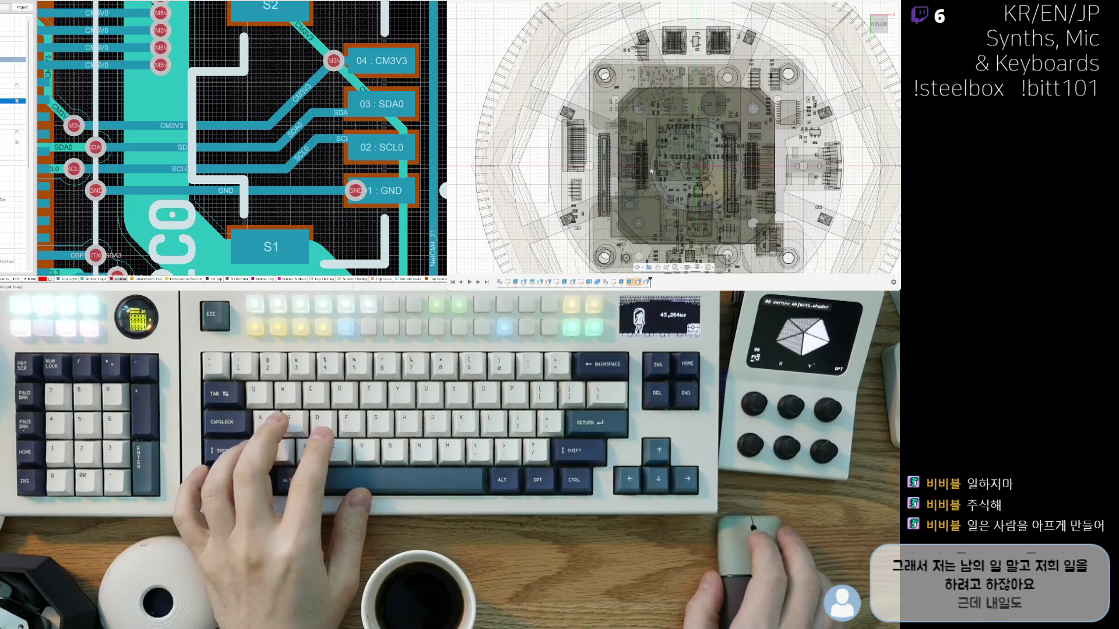
mouse_move(726, 124)
middle_mouse_down("shift")
mouse_move(694, 143)
mouse_move(655, 133)
mouse_move(663, 161)
middle_mouse_up("shift")
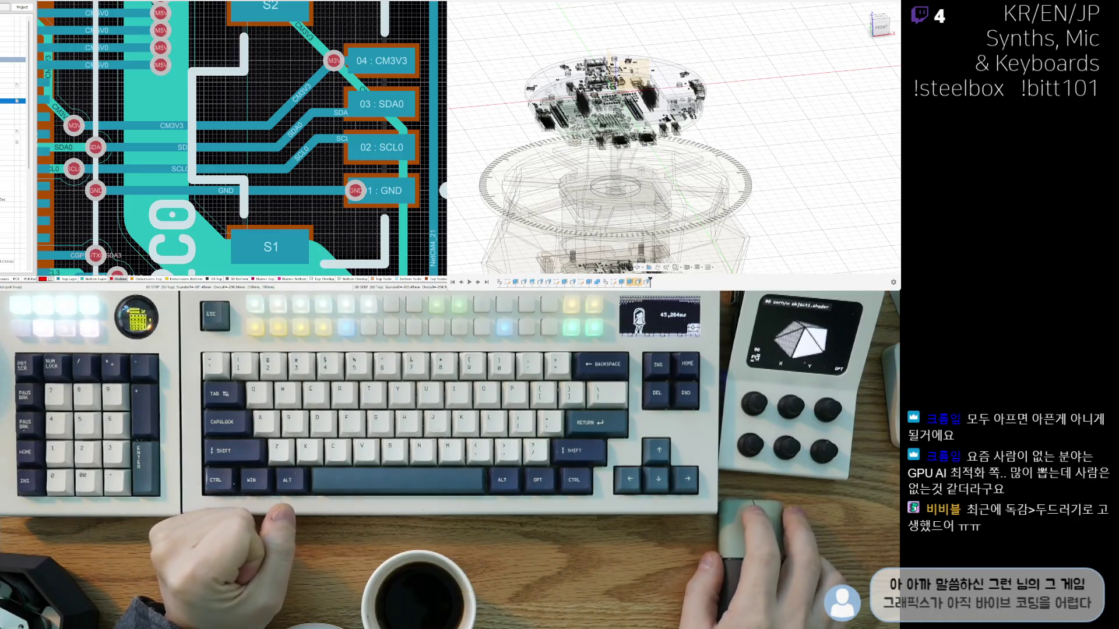
Step: Orbit the assembly, snap to the ViewCube BOTTOM view, and frame the grey enclosure disc
right_click_drag(669, 171, 734, 174)
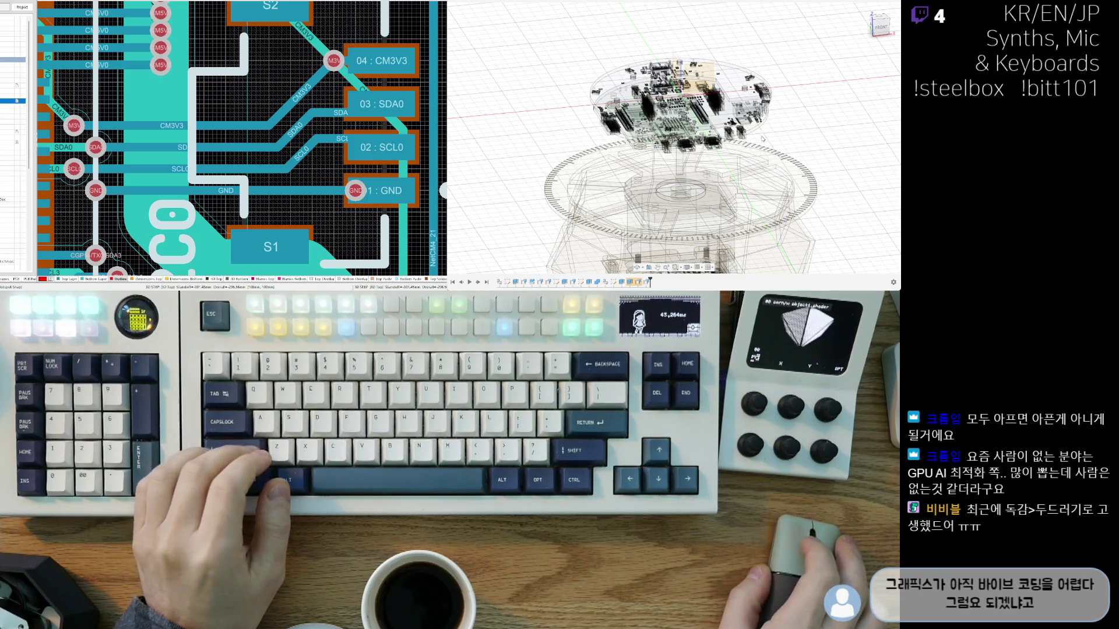
mouse_move(762, 139)
middle_mouse_down("shift")
mouse_move(788, 114)
mouse_move(790, 142)
mouse_move(752, 175)
middle_mouse_up("shift")
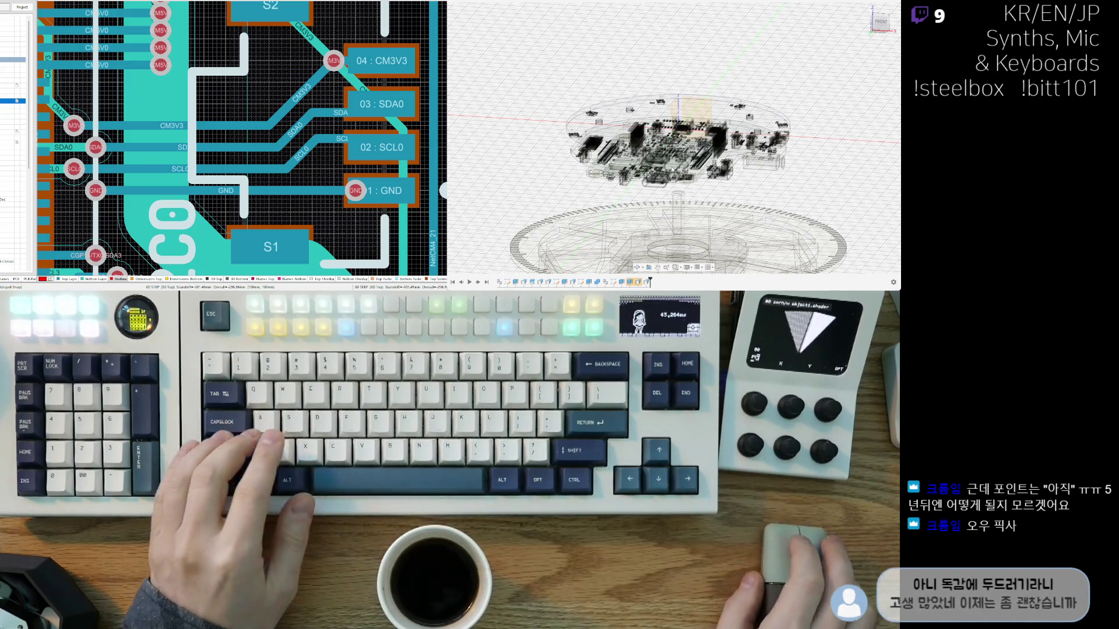
mouse_move(752, 175)
middle_mouse_down("shift")
mouse_move(664, 125)
mouse_move(822, 79)
middle_mouse_up("shift")
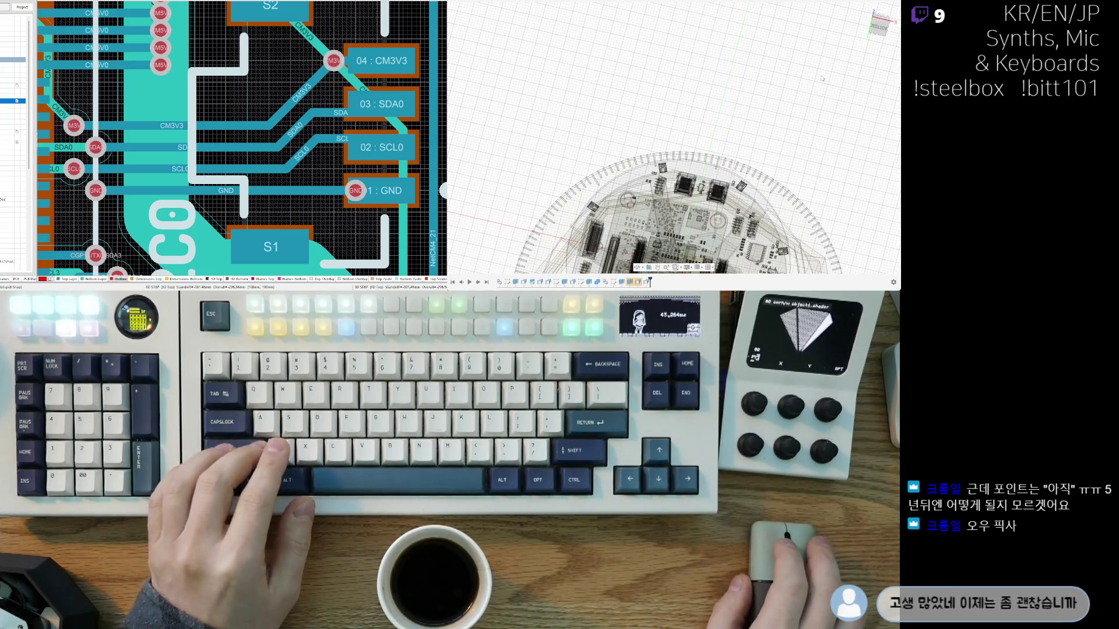
left_click(879, 27)
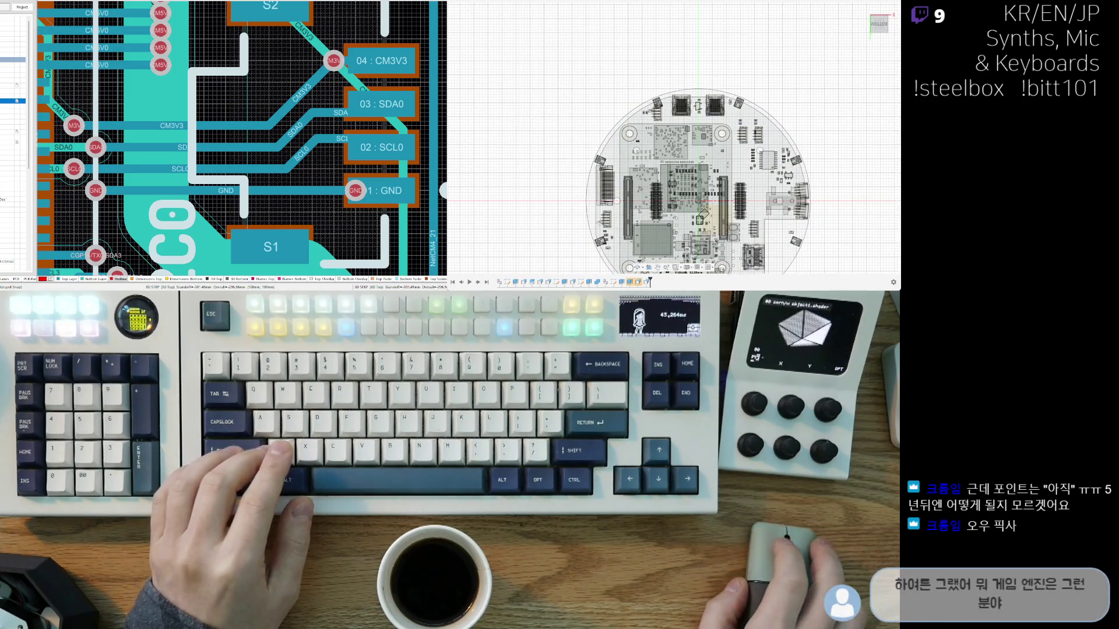
scroll(496, 220, "up", 3)
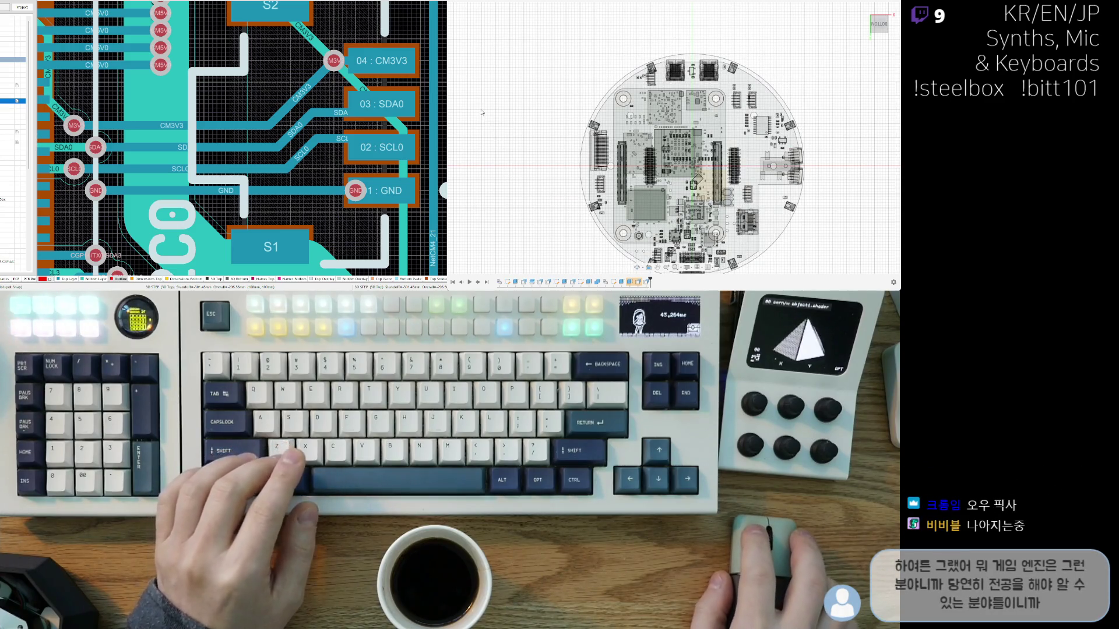
scroll(579, 157, "down", 3)
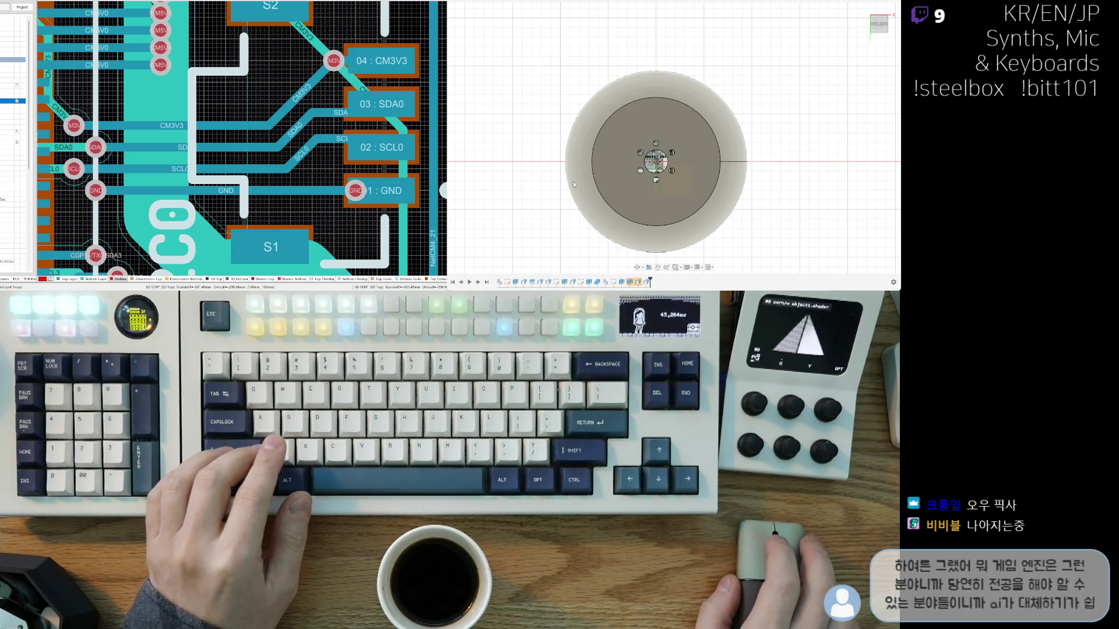
mouse_move(652, 202)
middle_mouse_down("shift")
mouse_move(664, 148)
mouse_move(627, 215)
middle_mouse_up("shift")
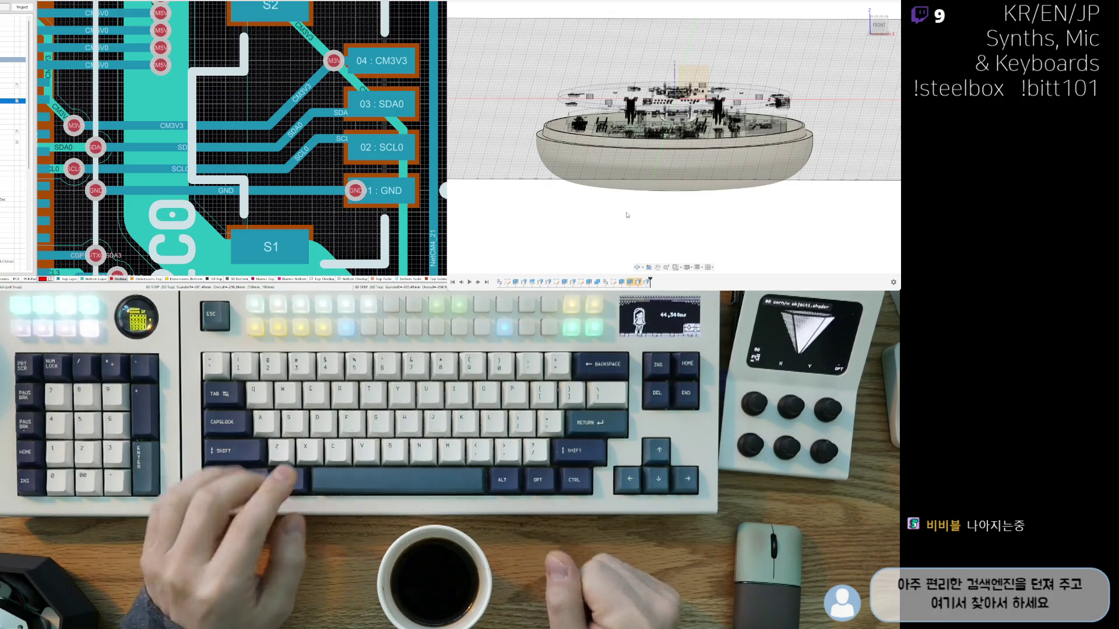
Step: Orbit around the enclosure to look down at the PCB, then up at the underside, ending on BOTTOM
mouse_move(630, 198)
right_mouse_down("shift")
mouse_move(630, 164)
mouse_move(611, 174)
right_mouse_up("shift")
middle_click_drag(601, 180, 594, 217, "shift")
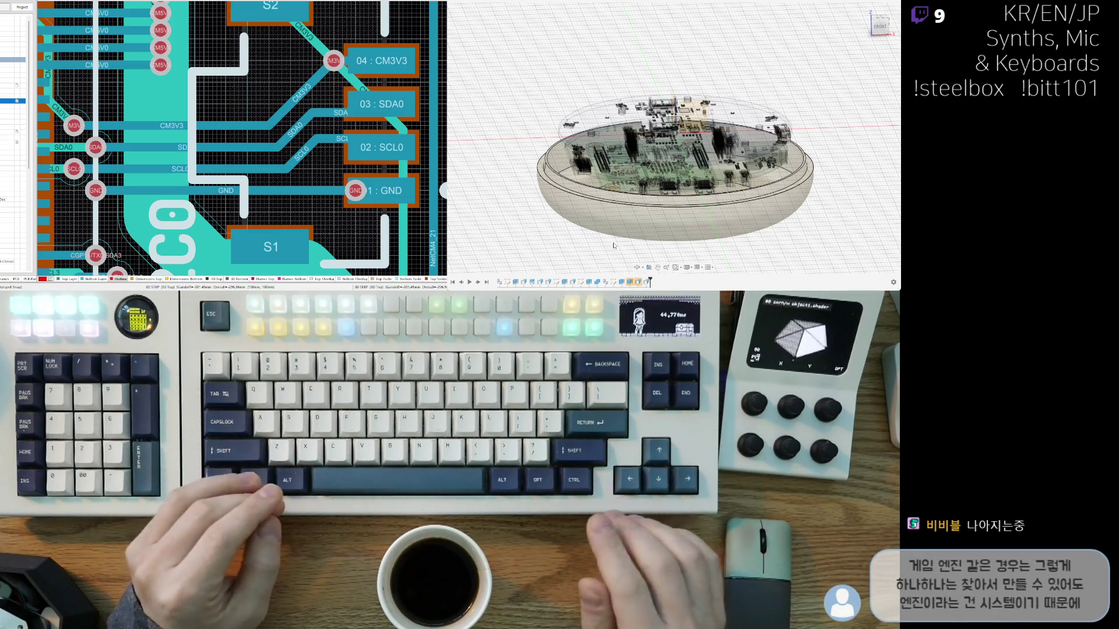
scroll(612, 239, "up", 3)
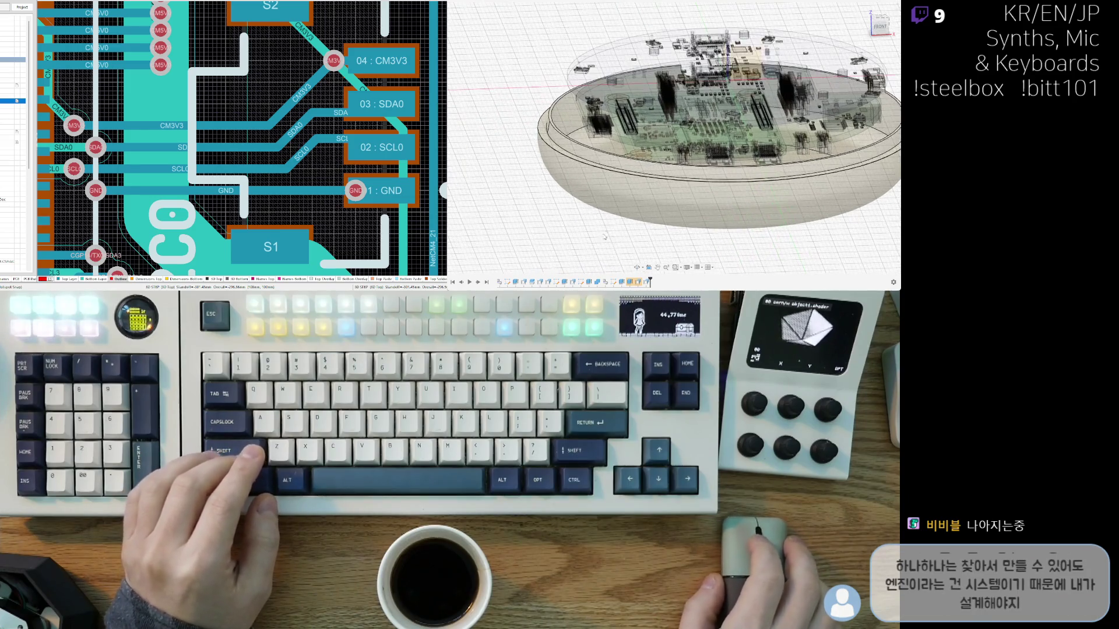
middle_click_drag(610, 233, 819, 112, "shift")
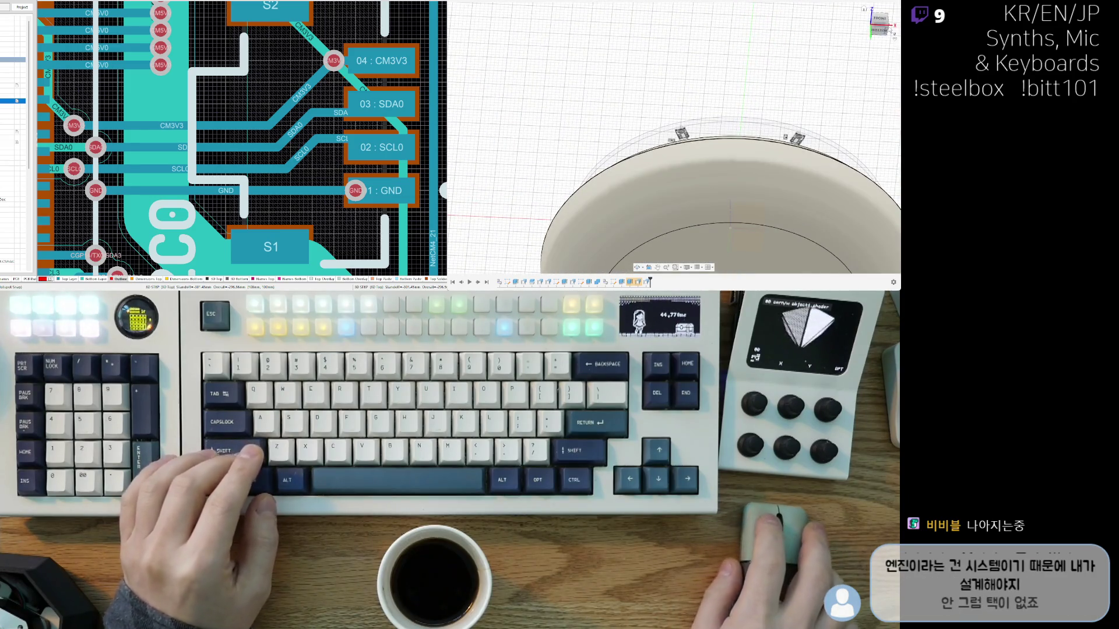
left_click(879, 29)
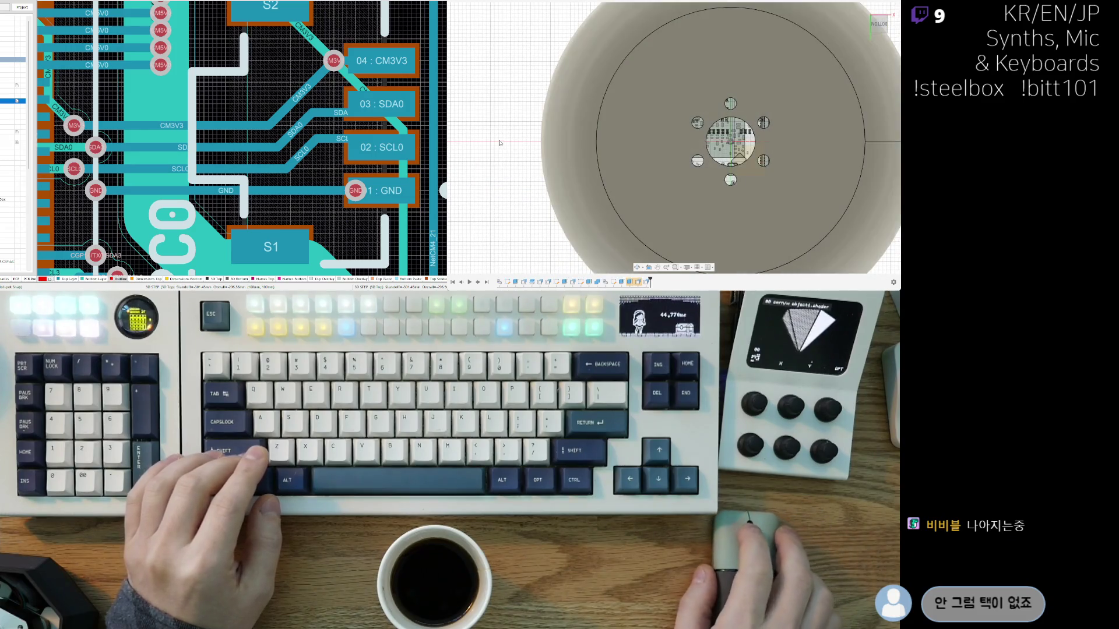
Step: Hide the bottom shell body, zoom out, deselect the circle, and switch to the Back view
key("v")
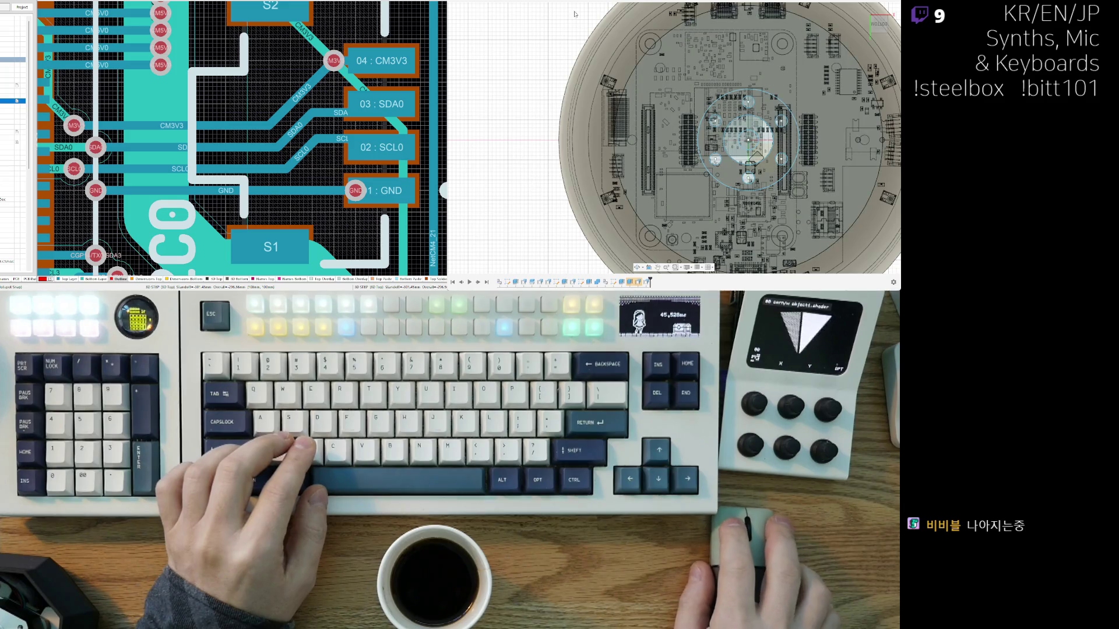
scroll(548, 74, "down", 3)
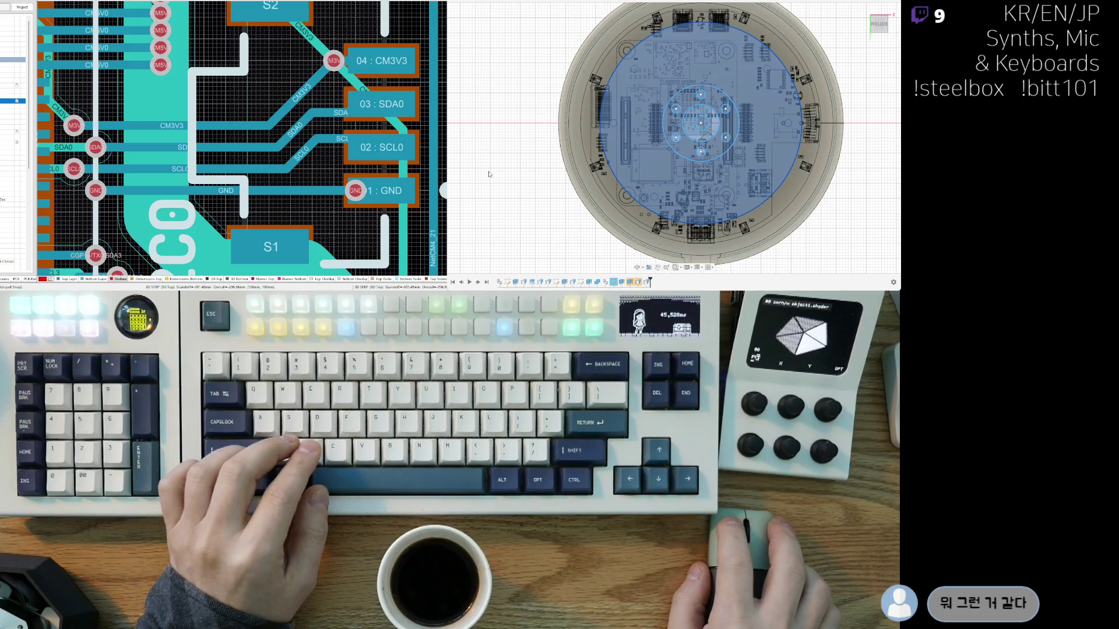
left_click(556, 201)
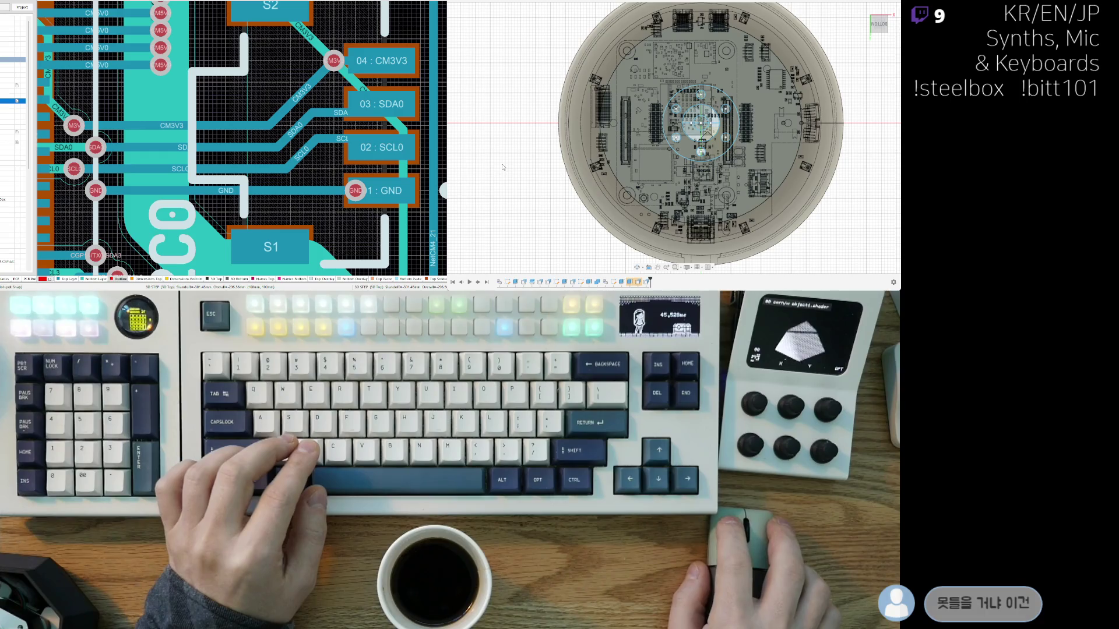
key("ctrl+shift+f")
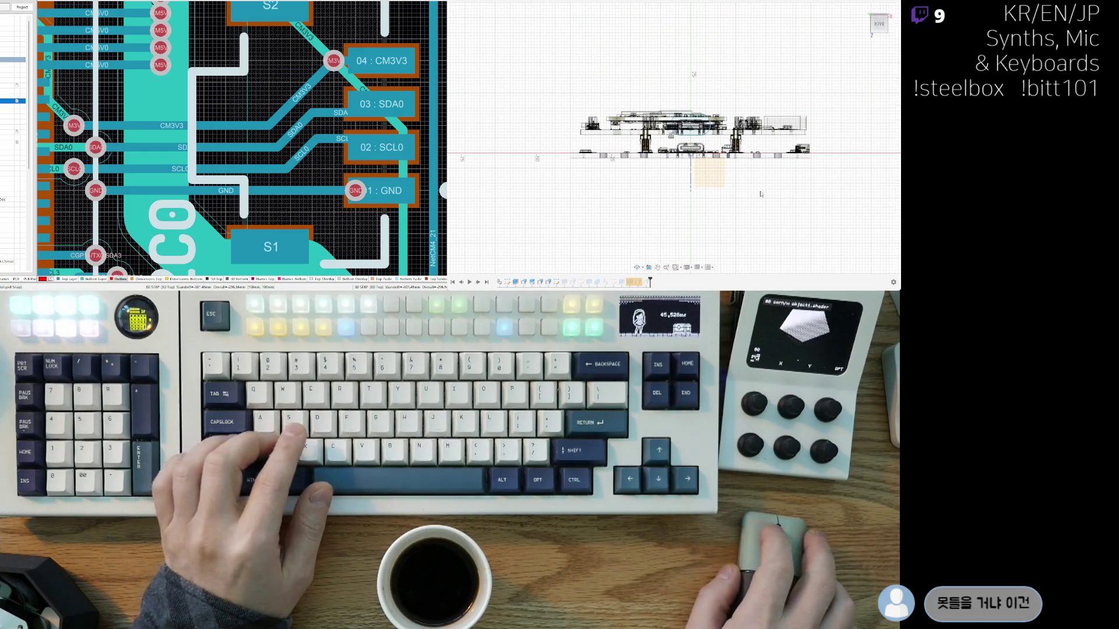
mouse_move(799, 202)
middle_mouse_down("shift")
mouse_move(659, 204)
mouse_move(808, 103)
middle_mouse_up("shift")
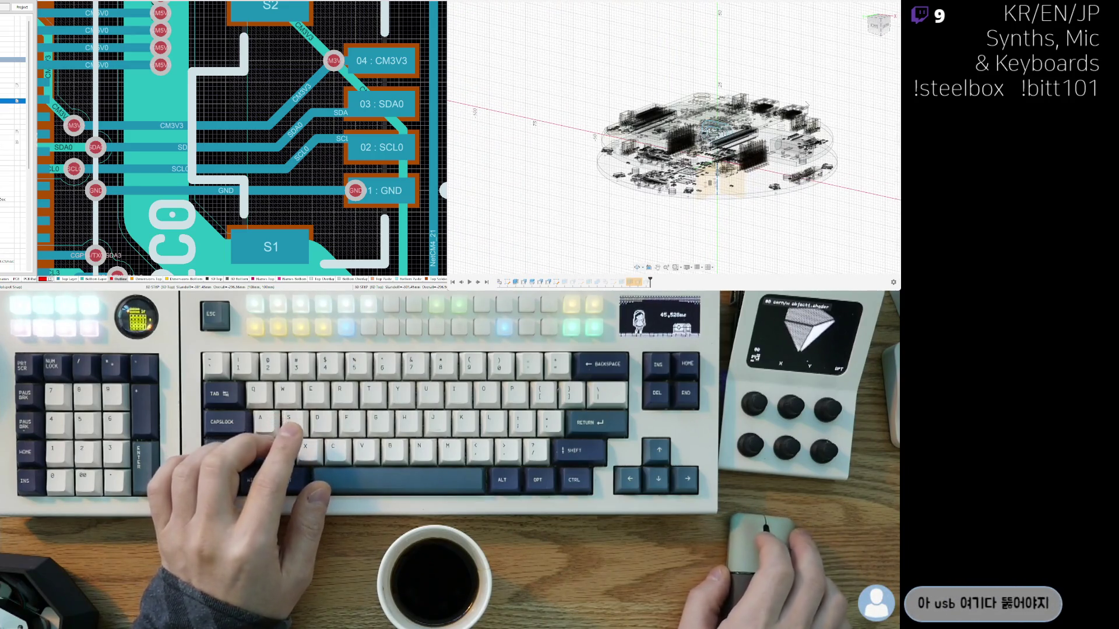
left_click(874, 27)
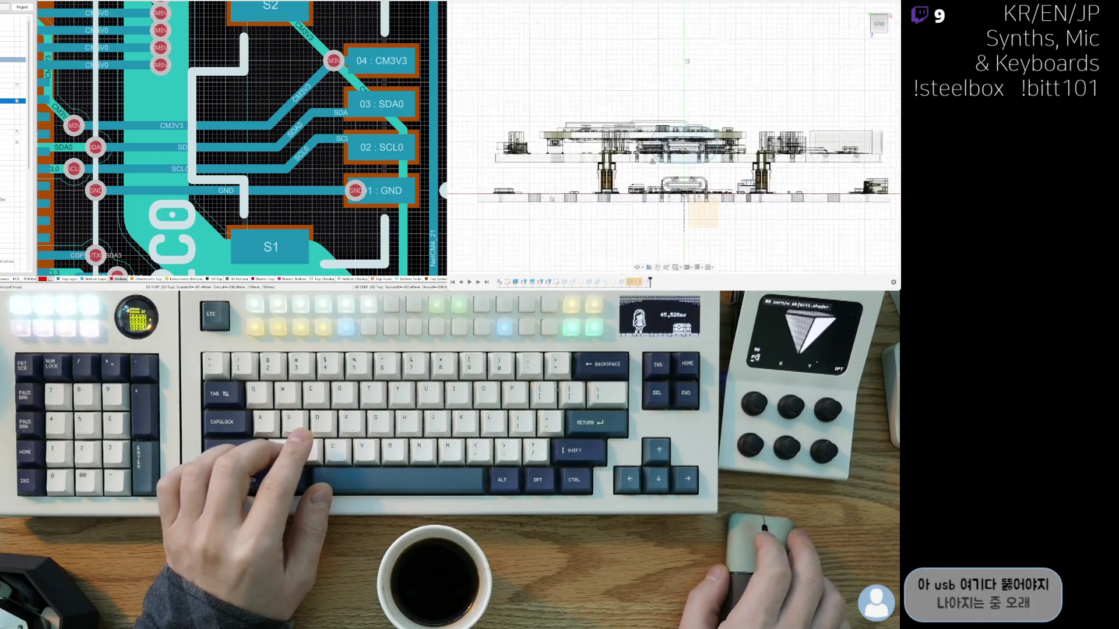
middle_click_drag(664, 172, 637, 202)
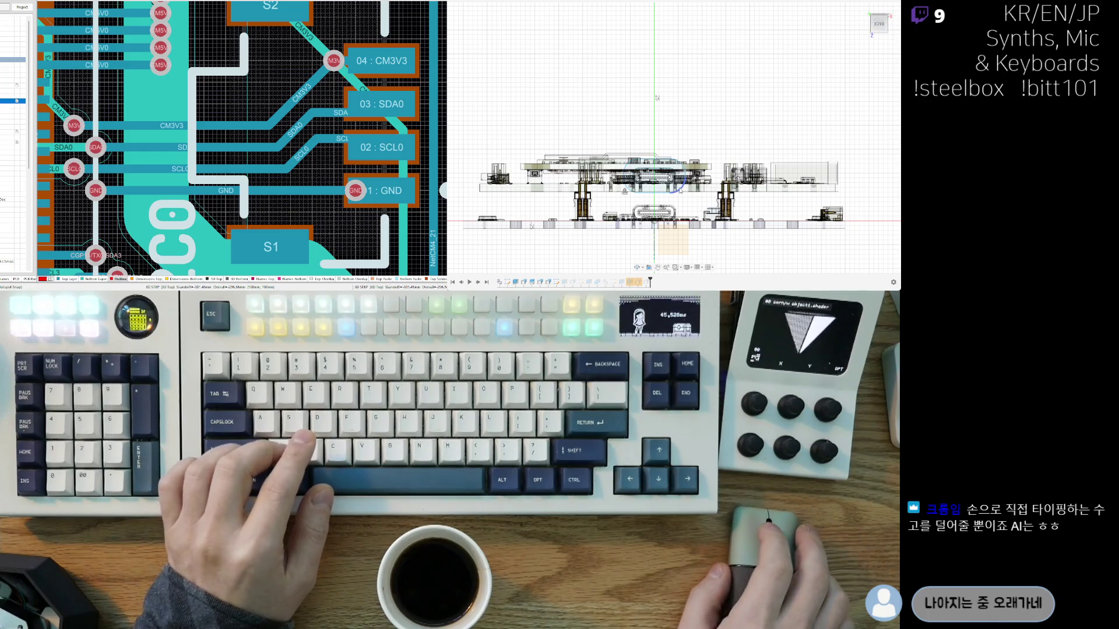
scroll(628, 225, "up", 3)
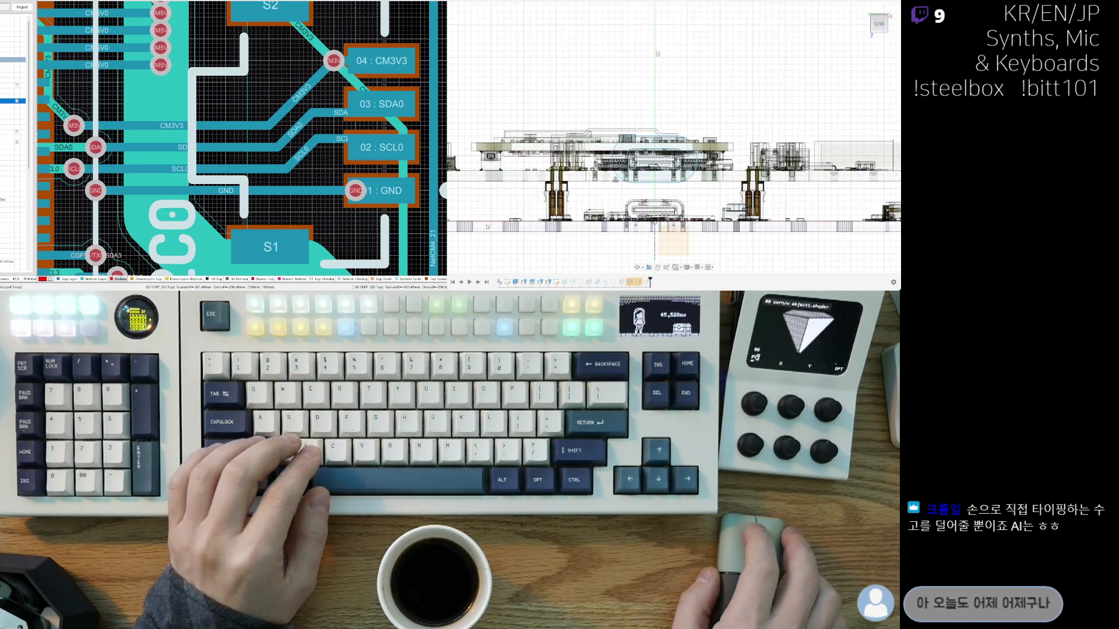
middle_click_drag(609, 251, 617, 248)
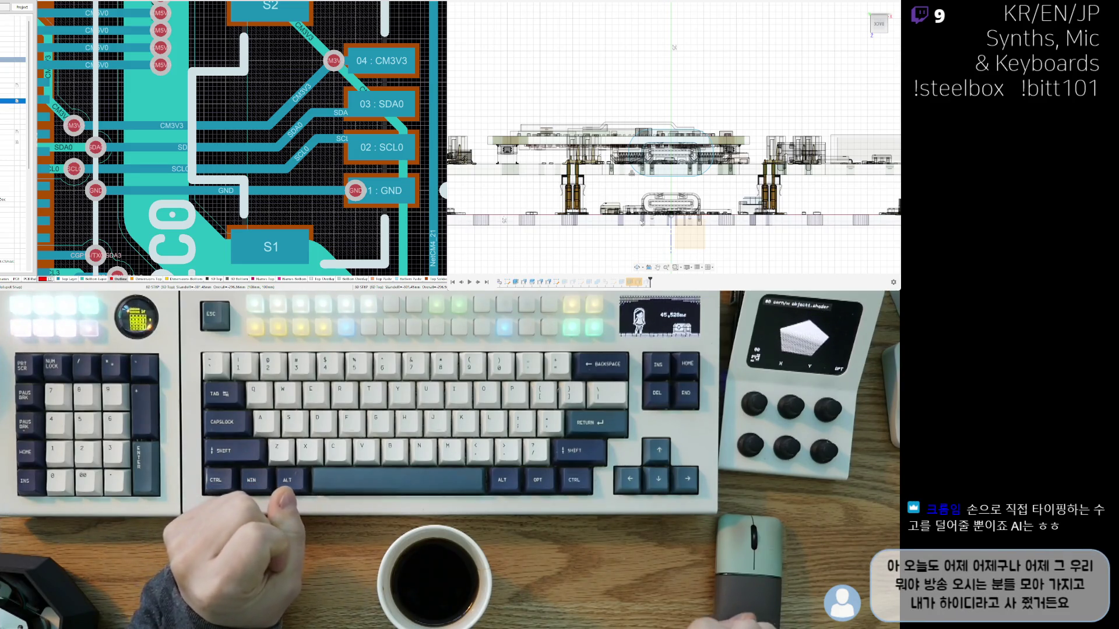
scroll(649, 212, "down", 3)
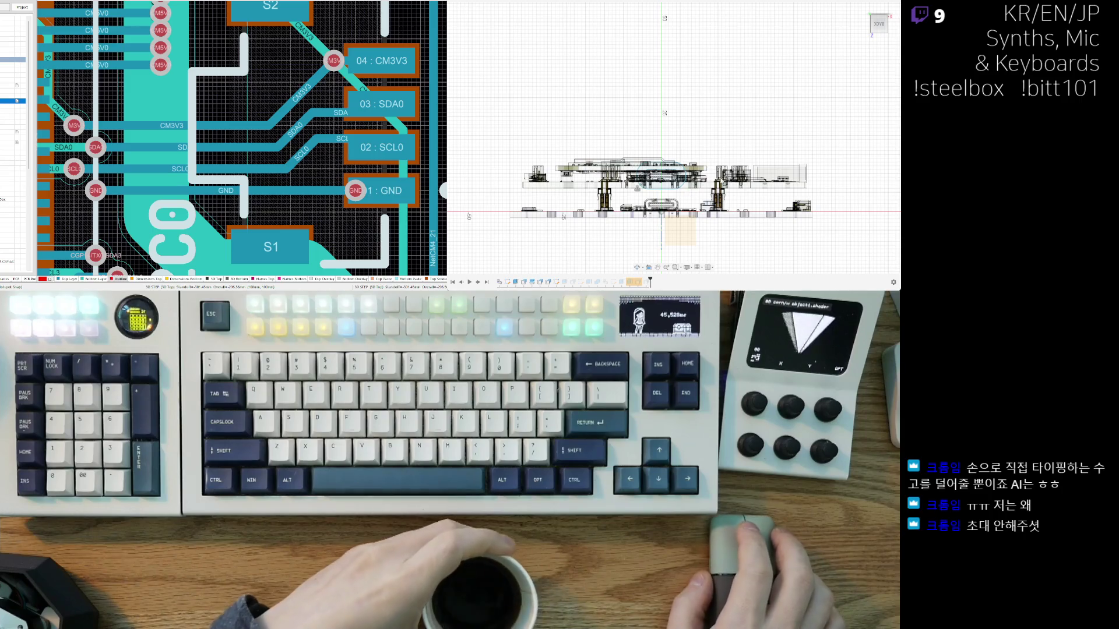
Step: Recentre the model and look at the board stack from the LEFT view
right_click_drag(706, 167, 714, 161)
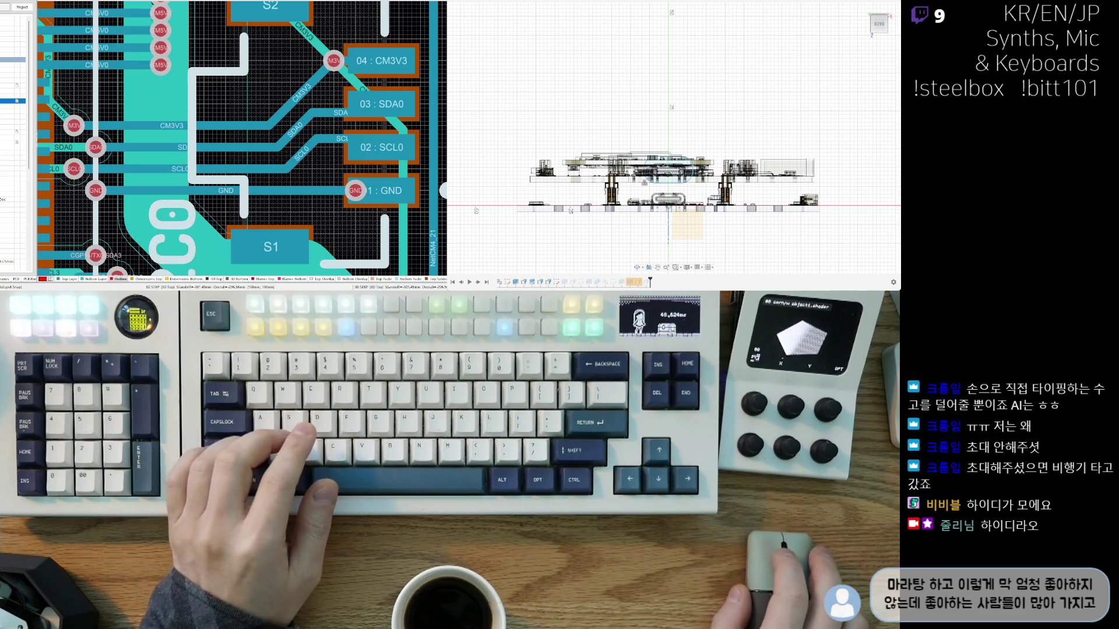
right_click_drag(646, 240, 651, 251)
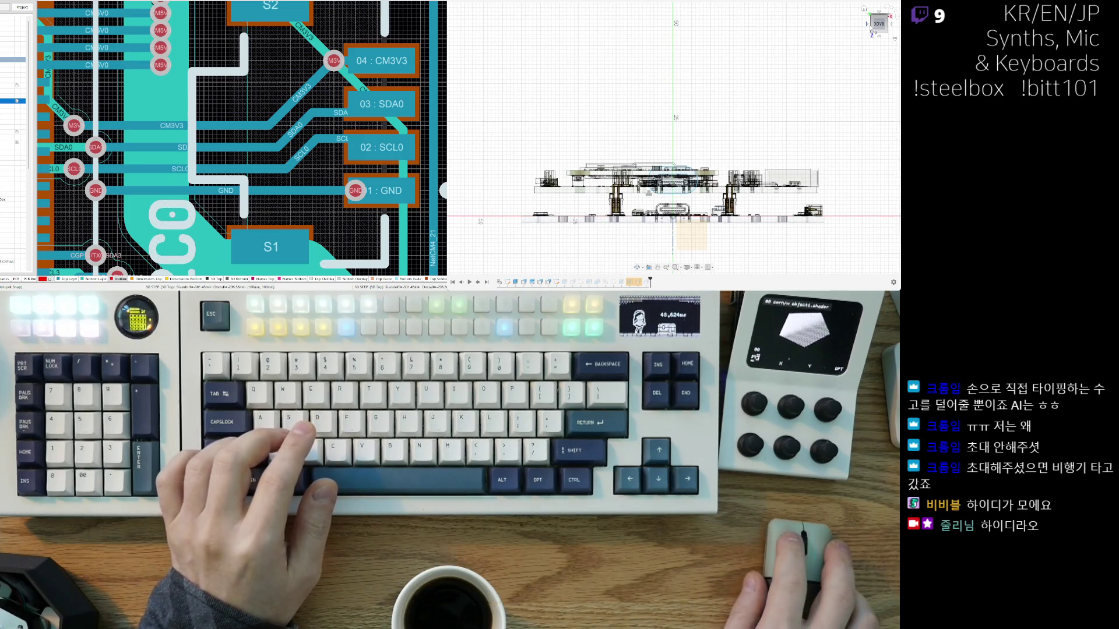
left_click(873, 27)
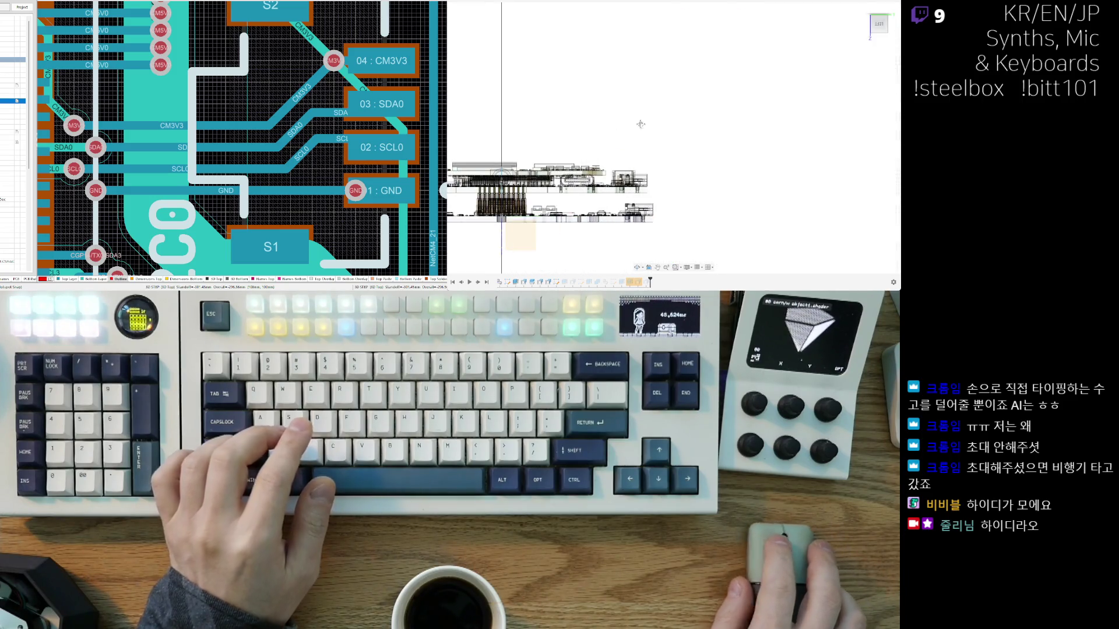
scroll(576, 170, "up", 4, "ctrl")
right_click_drag(577, 171, 722, 169)
scroll(723, 169, "down", 3, "ctrl")
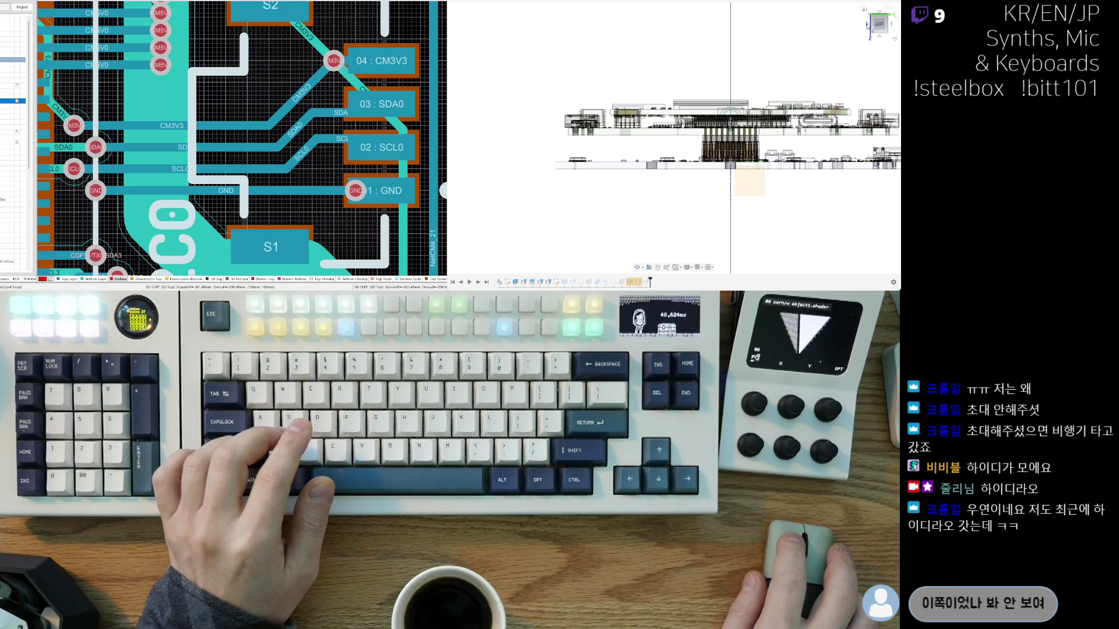
Step: Snap to the FRONT view and zoom out to show the whole domed enclosure shell
left_click(868, 26)
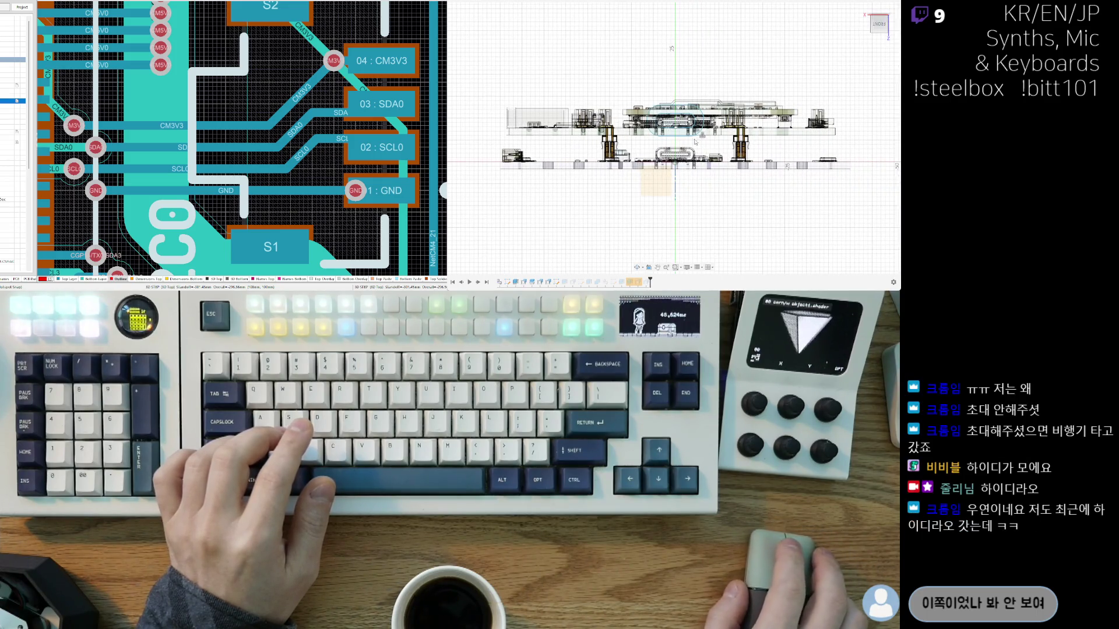
mouse_move(695, 142)
middle_mouse_down("shift")
mouse_move(592, 211)
mouse_move(601, 162)
mouse_move(732, 186)
mouse_move(864, 99)
middle_mouse_up("shift")
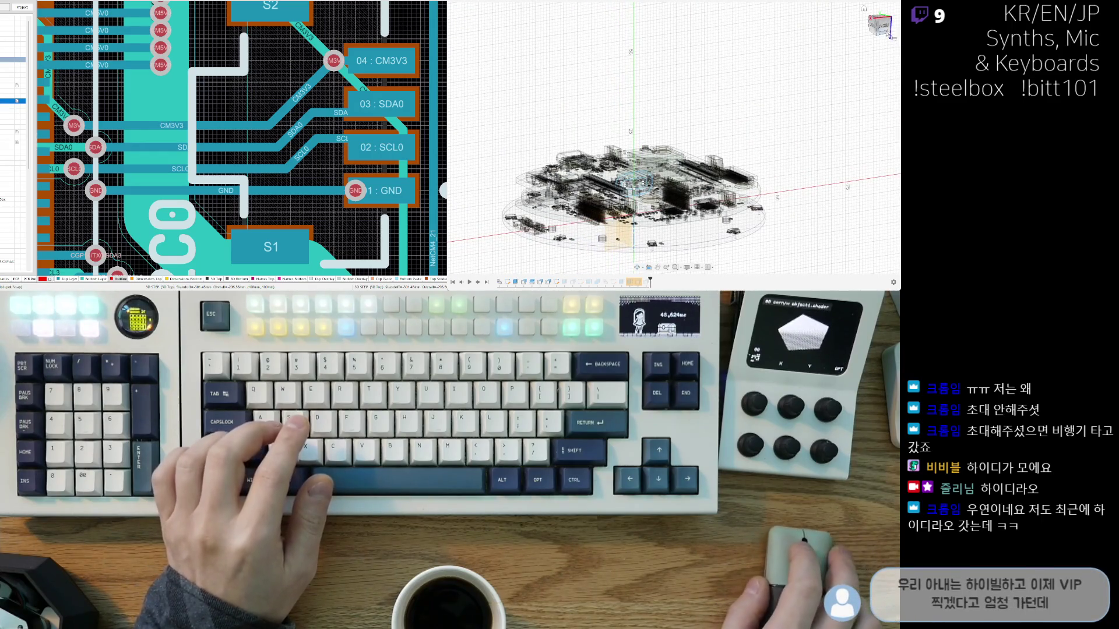
left_click(878, 26)
scroll(616, 171, "up", 4)
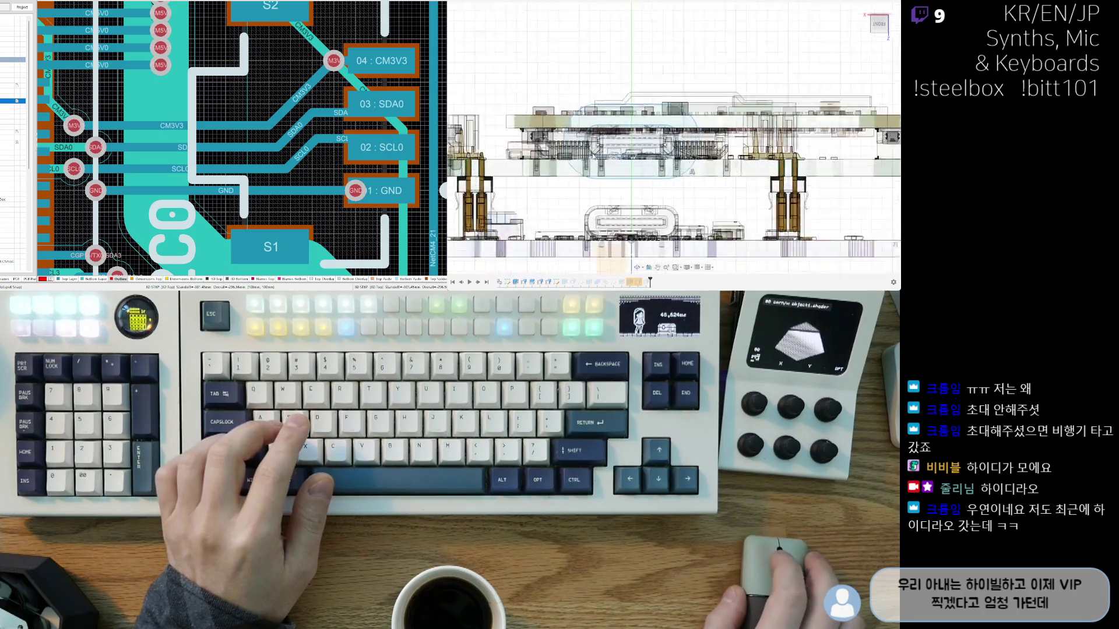
scroll(616, 171, "up", 3)
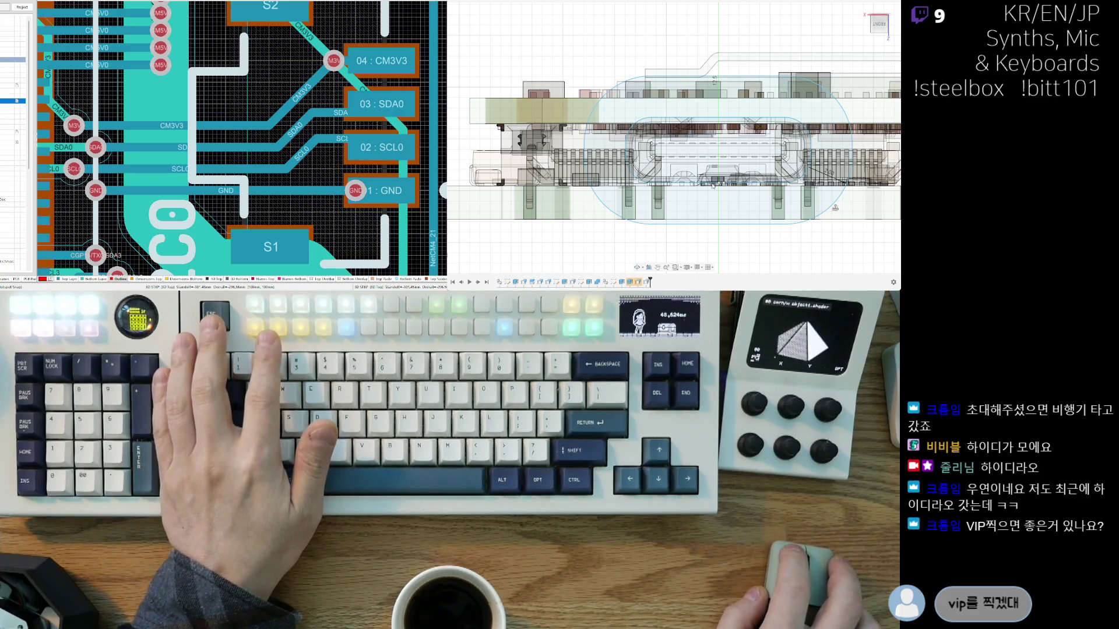
scroll(657, 150, "down", 6)
scroll(658, 150, "down", 3)
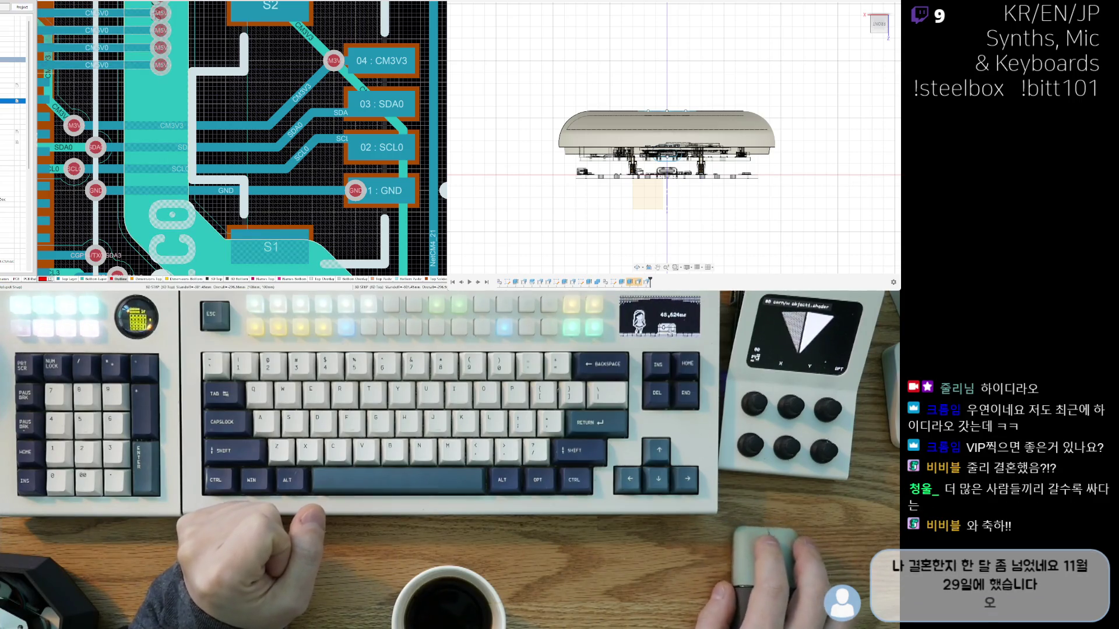
scroll(656, 171, "up", 5)
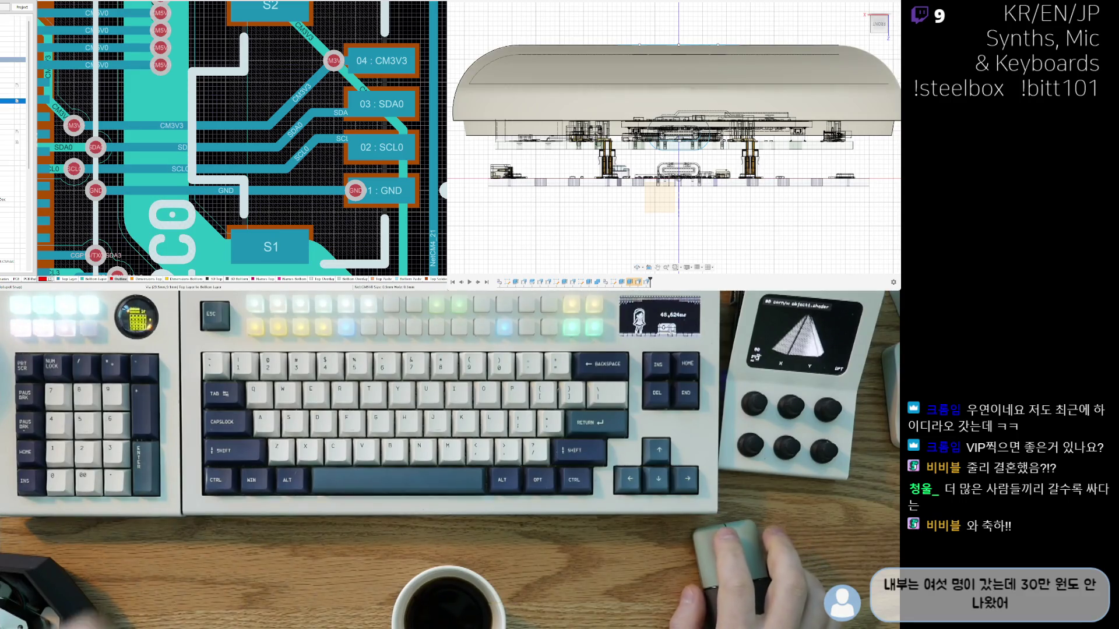
scroll(639, 175, "up", 3, "ctrl")
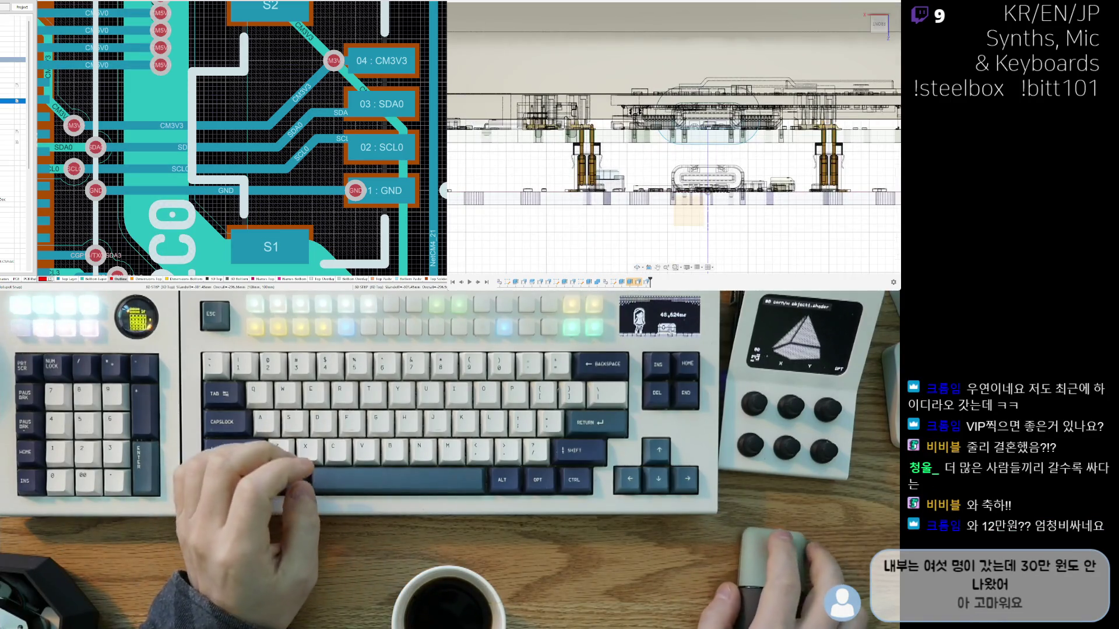
scroll(656, 175, "down", 1, "ctrl")
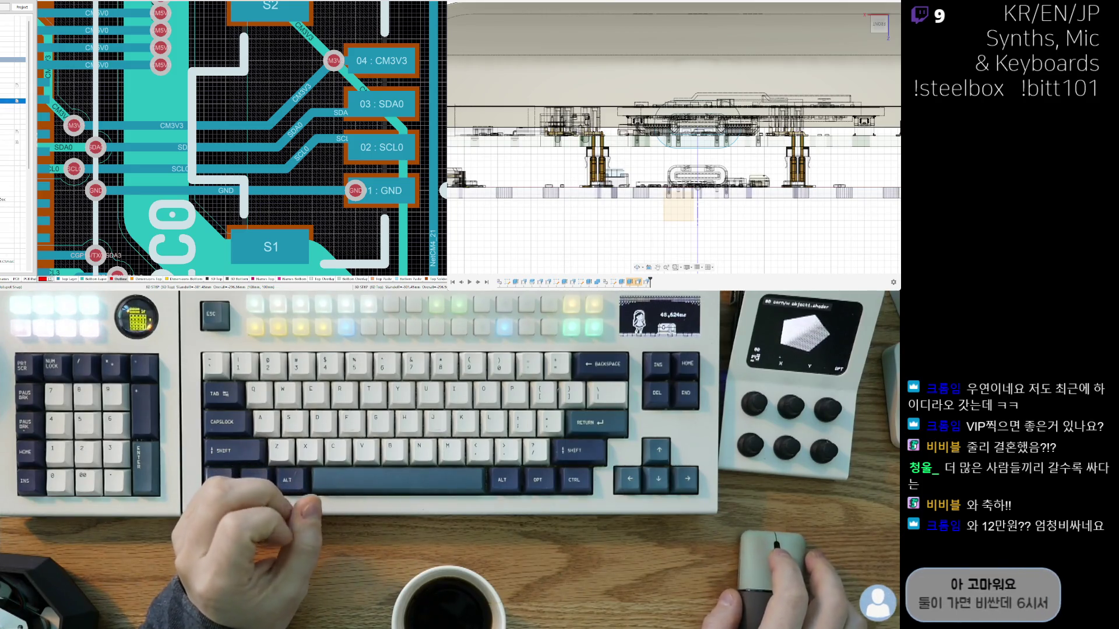
right_click_drag(704, 132, 692, 148)
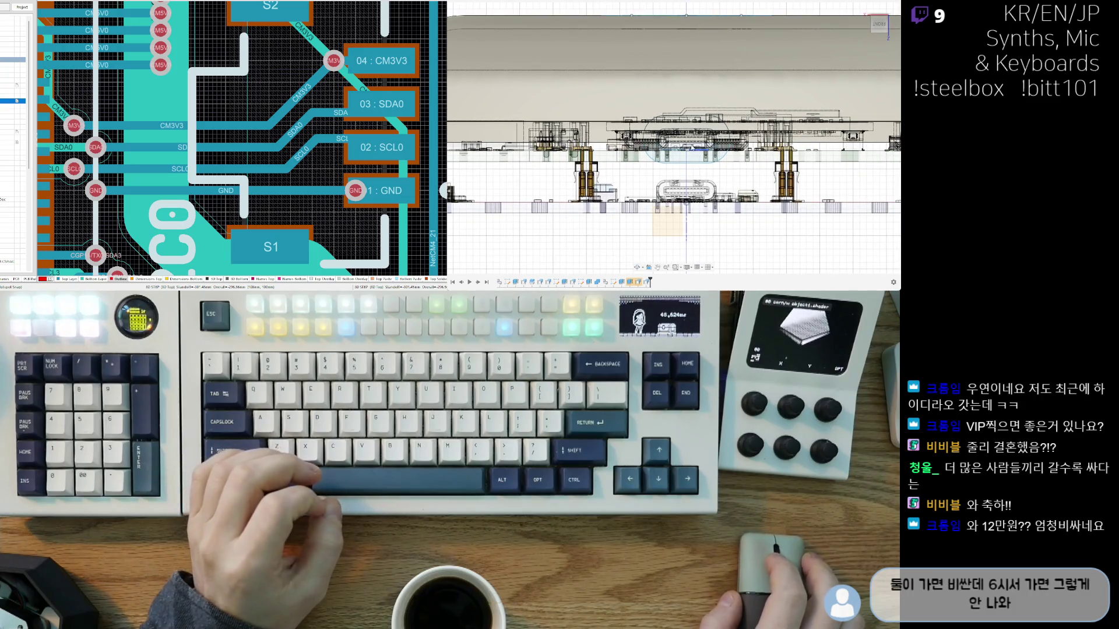
scroll(641, 146, "up", 1, "ctrl")
scroll(715, 162, "down", 1, "ctrl")
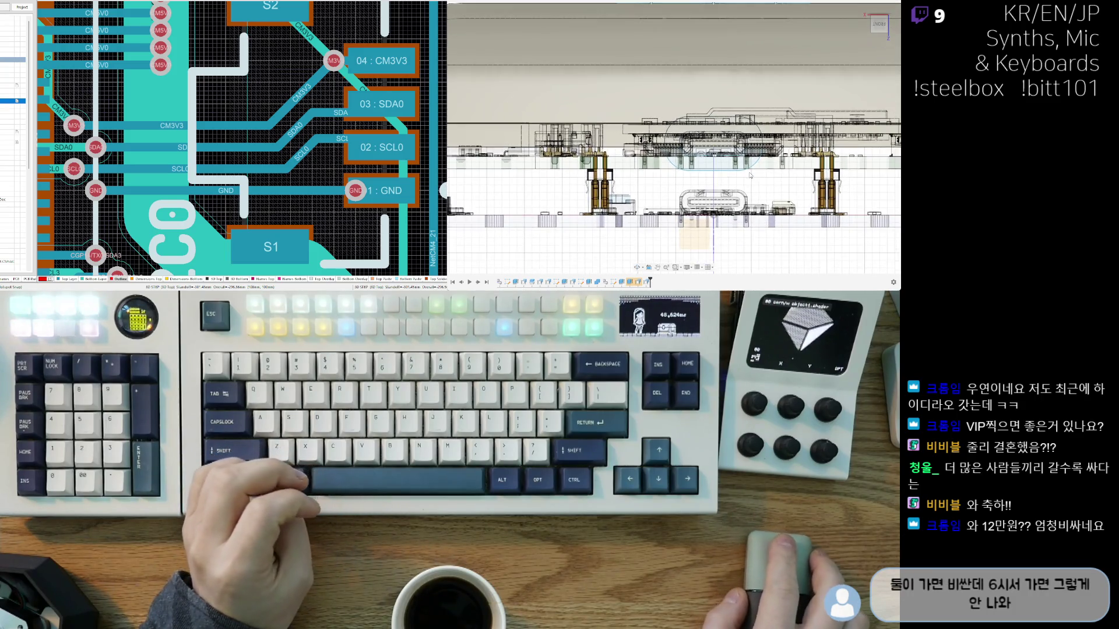
scroll(731, 153, "up", 2, "ctrl")
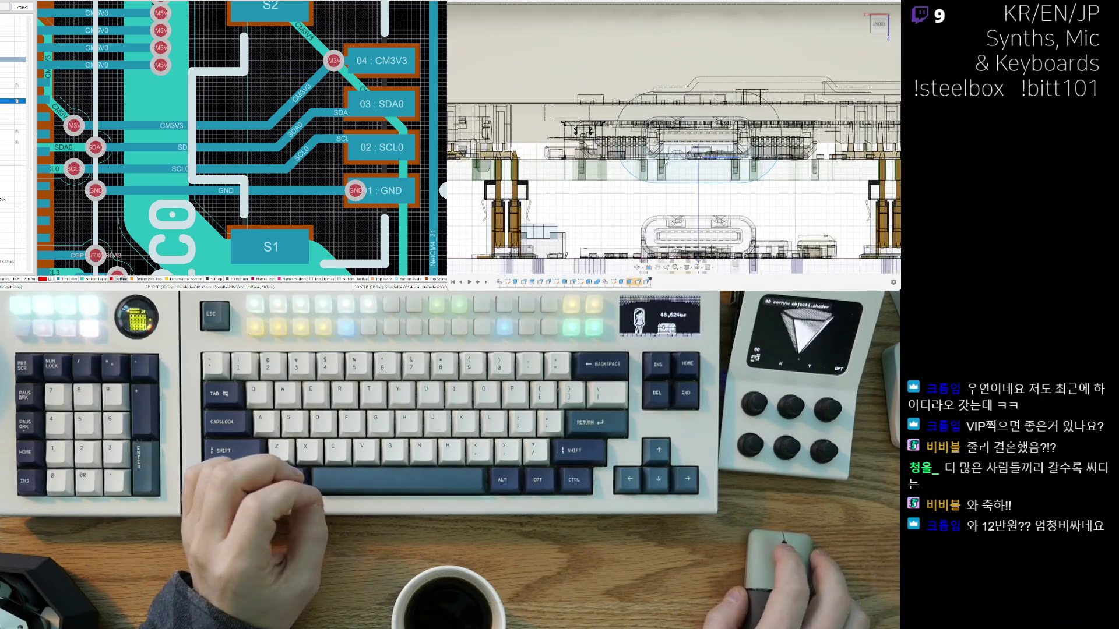
scroll(601, 169, "down", 4)
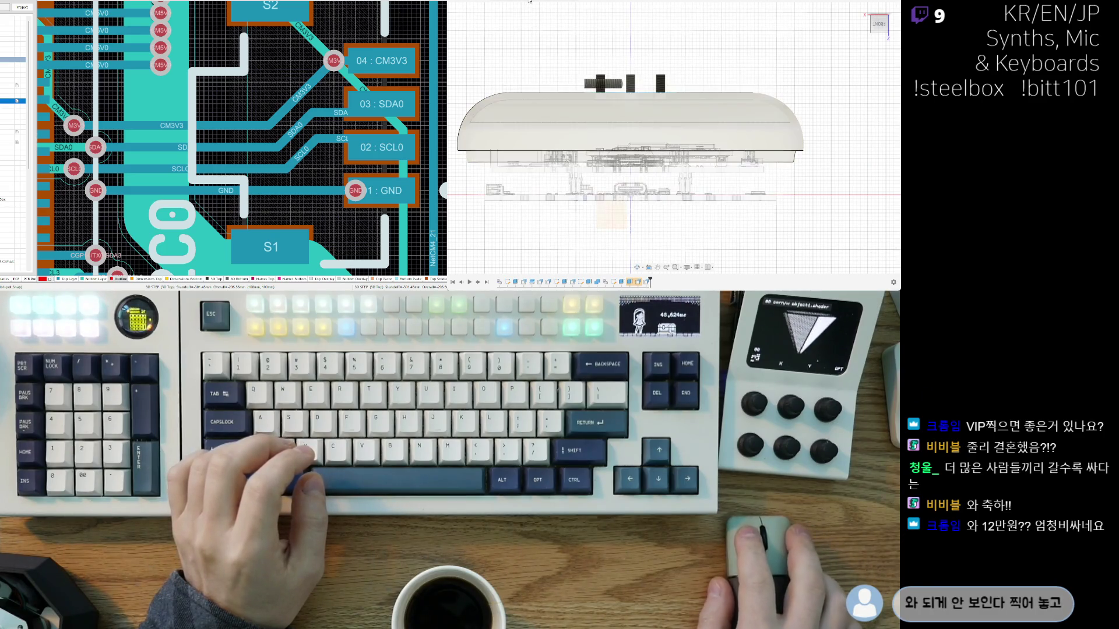
scroll(845, 120, "down", 3)
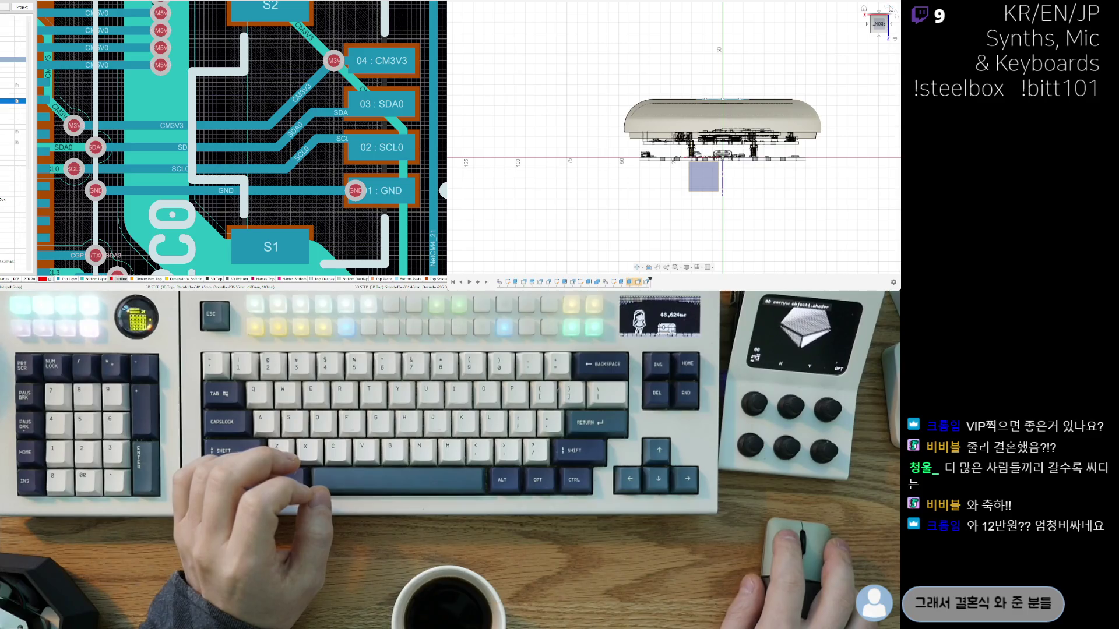
Step: Rotate the front view two quarter turns so the enclosure sits upside down
left_click(891, 8)
left_click(890, 9)
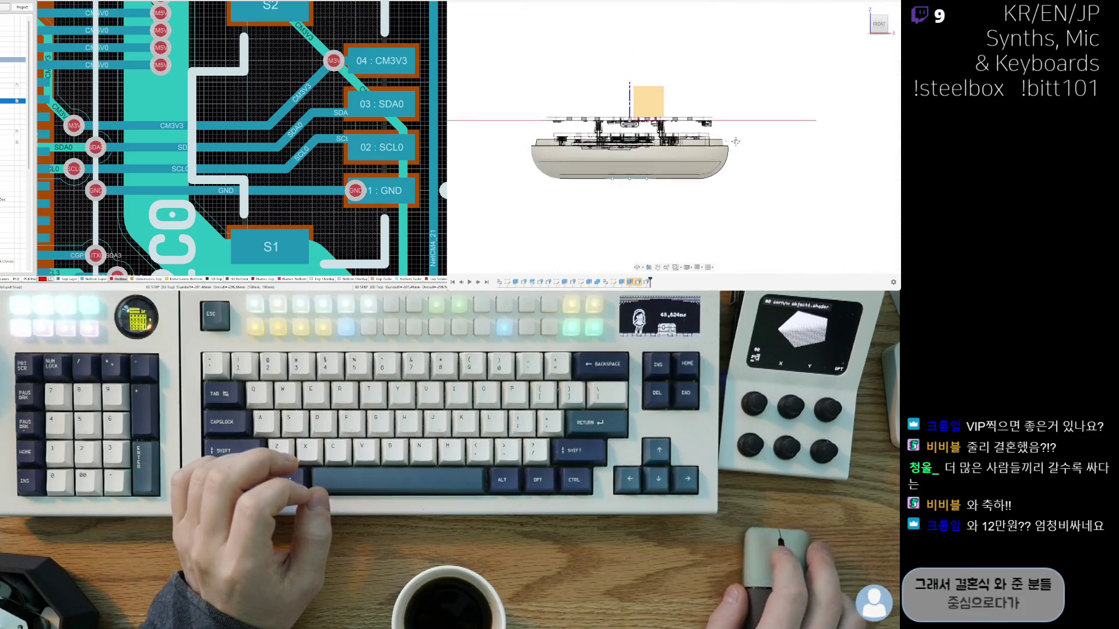
scroll(736, 142, "up", 3)
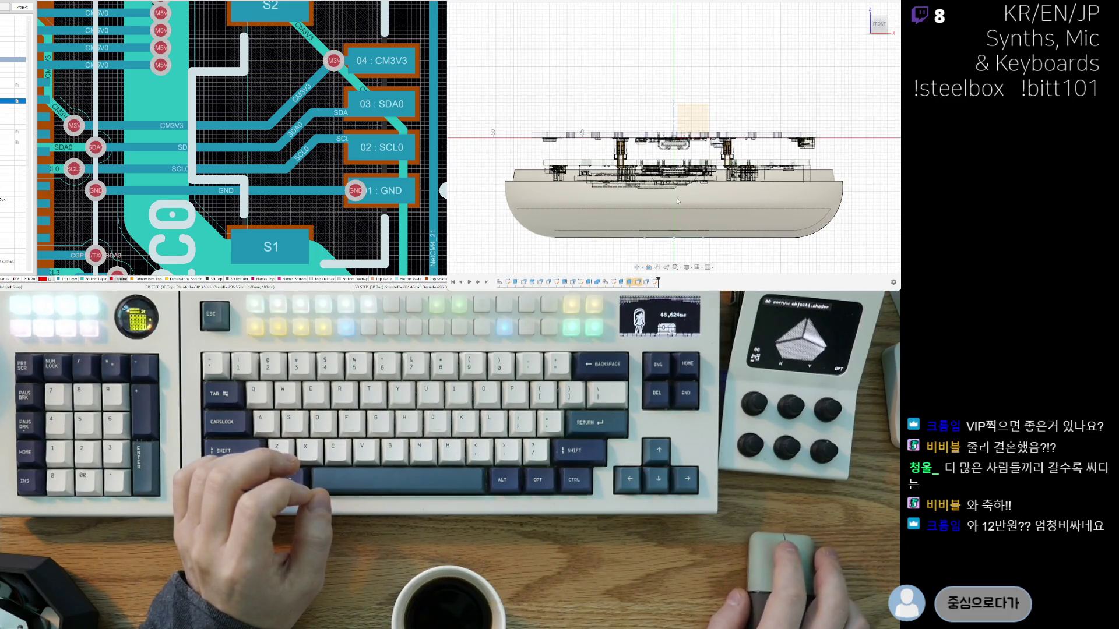
scroll(677, 198, "up", 5)
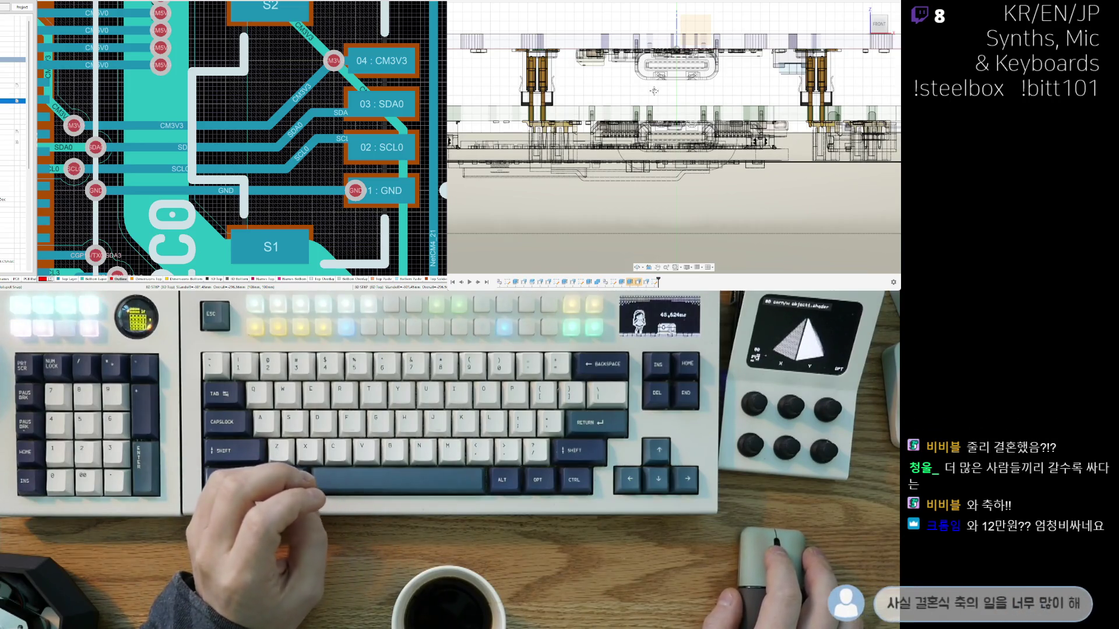
Step: Zoom in on the USB-C connector and standoffs near the enclosure bottom
middle_click_drag(656, 95, 661, 107)
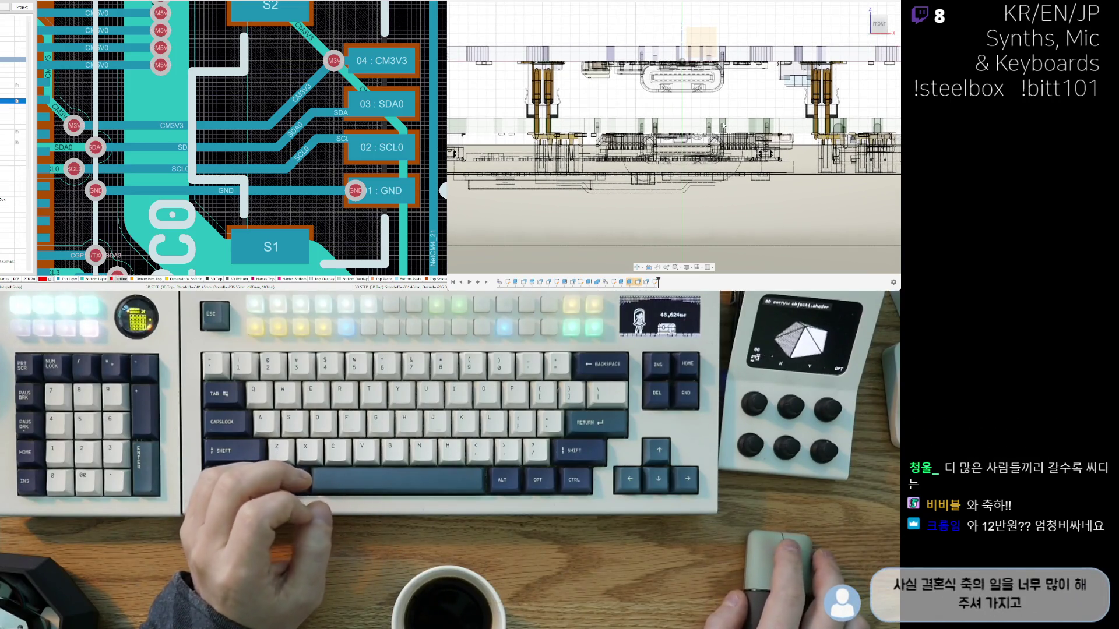
scroll(613, 160, "up", 2)
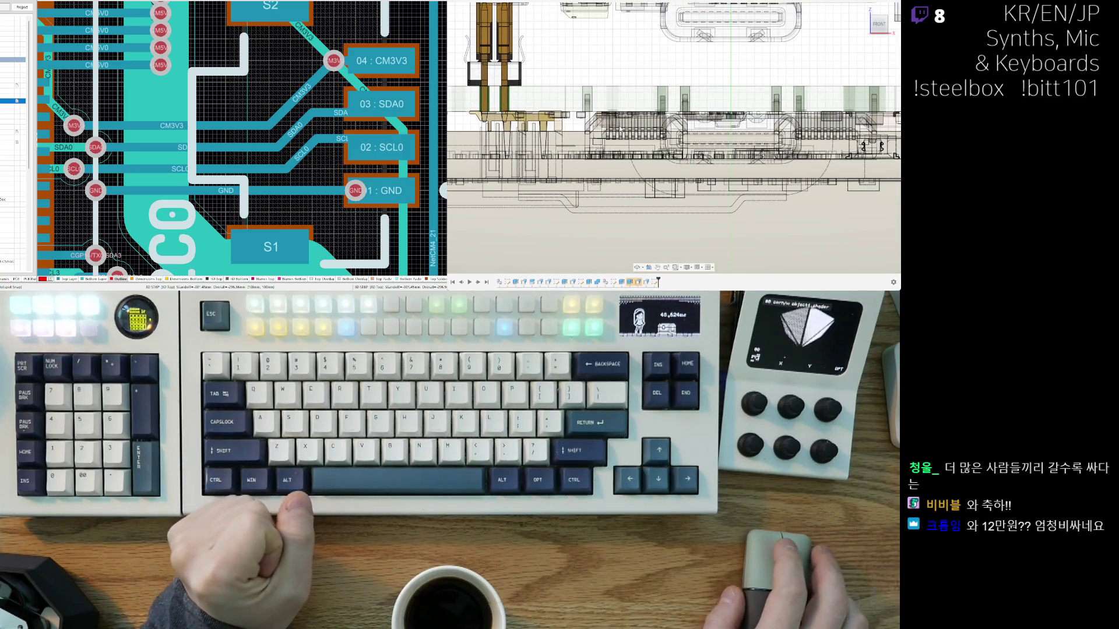
scroll(704, 135, "down", 2)
middle_click_drag(704, 136, 683, 170)
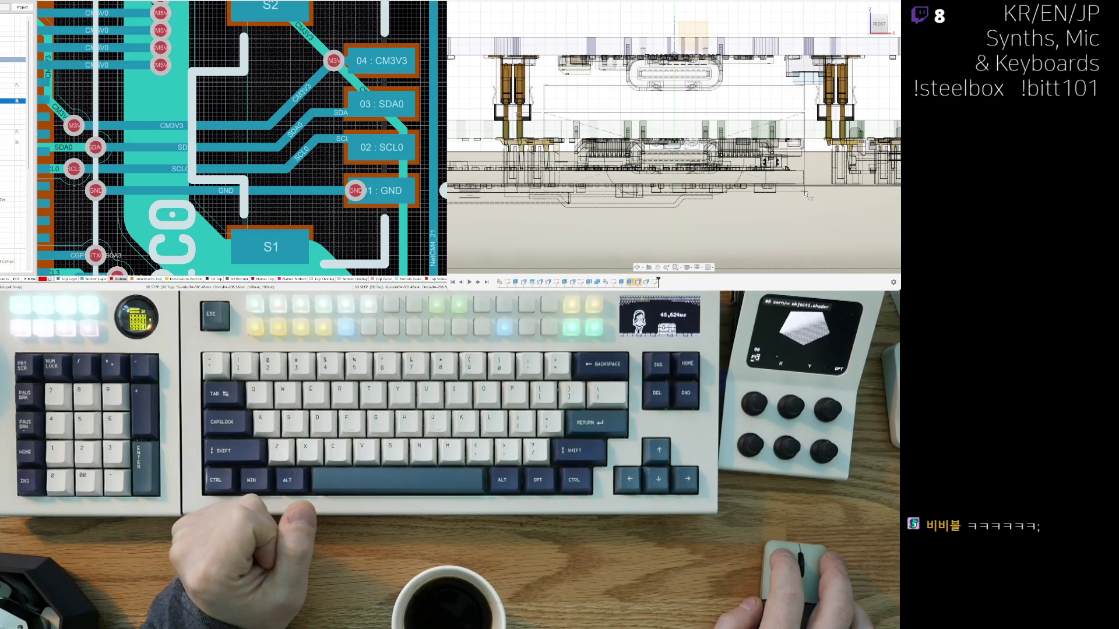
scroll(806, 194, "down", 2)
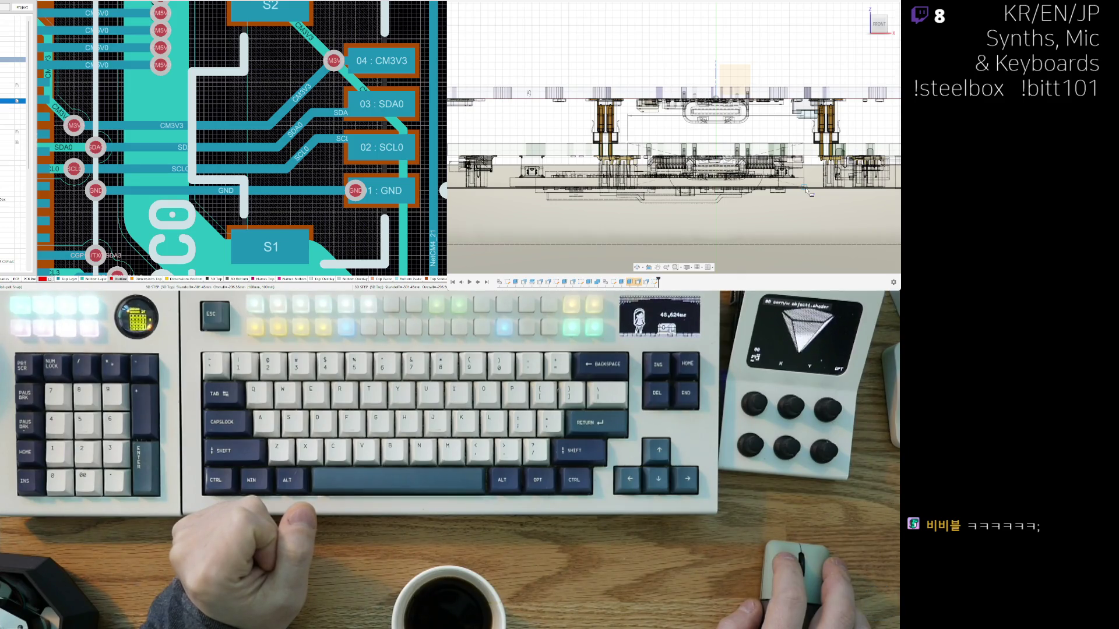
scroll(654, 186, "up", 5)
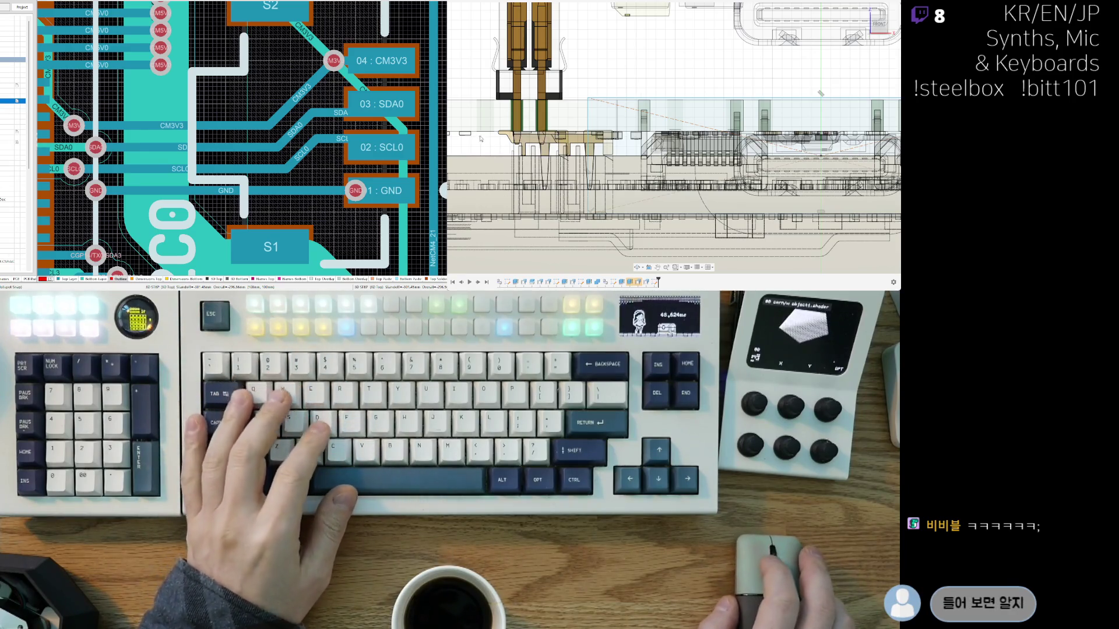
Step: Fillet the slot rectangle's top-left, right-side and remaining left corners at R2.00
scroll(580, 153, "down", 1)
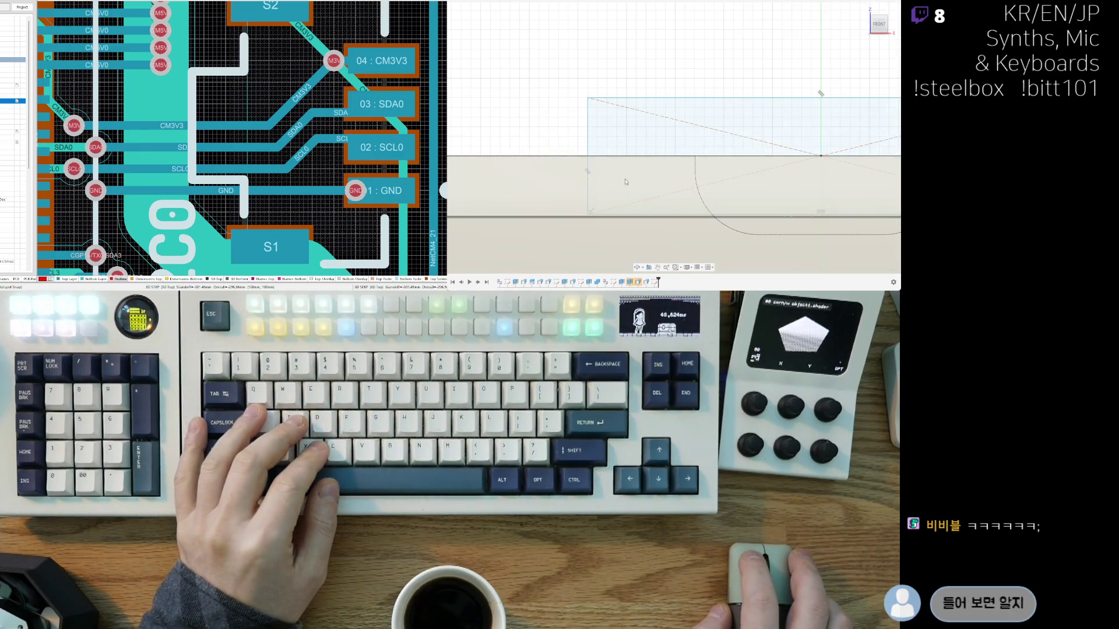
scroll(574, 117, "down", 3)
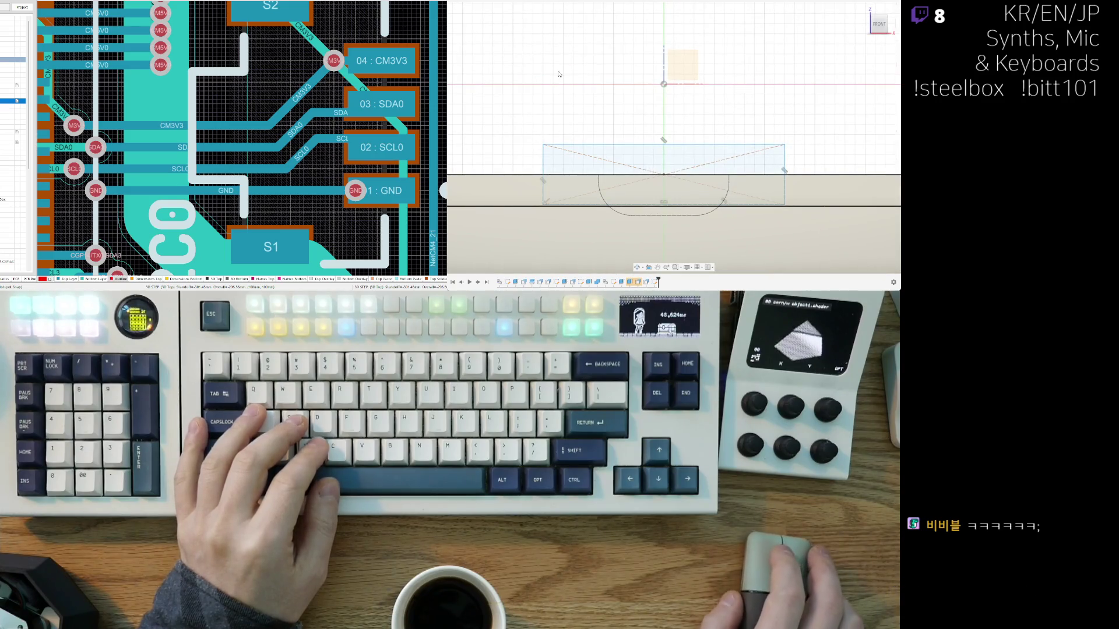
middle_click_drag(569, 71, 595, 73)
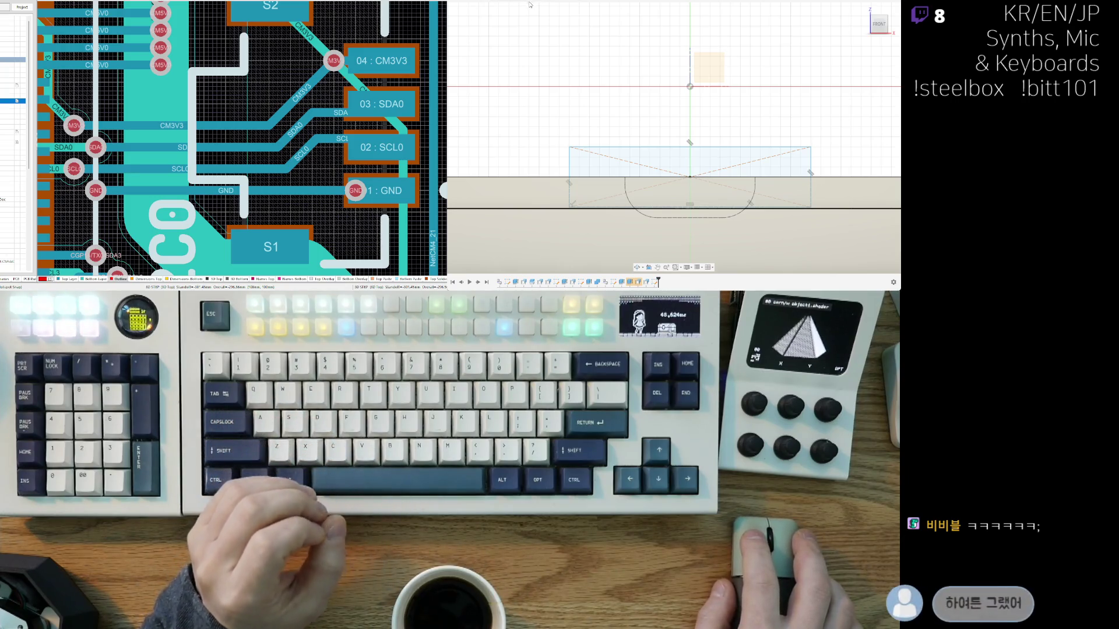
left_click(571, 149)
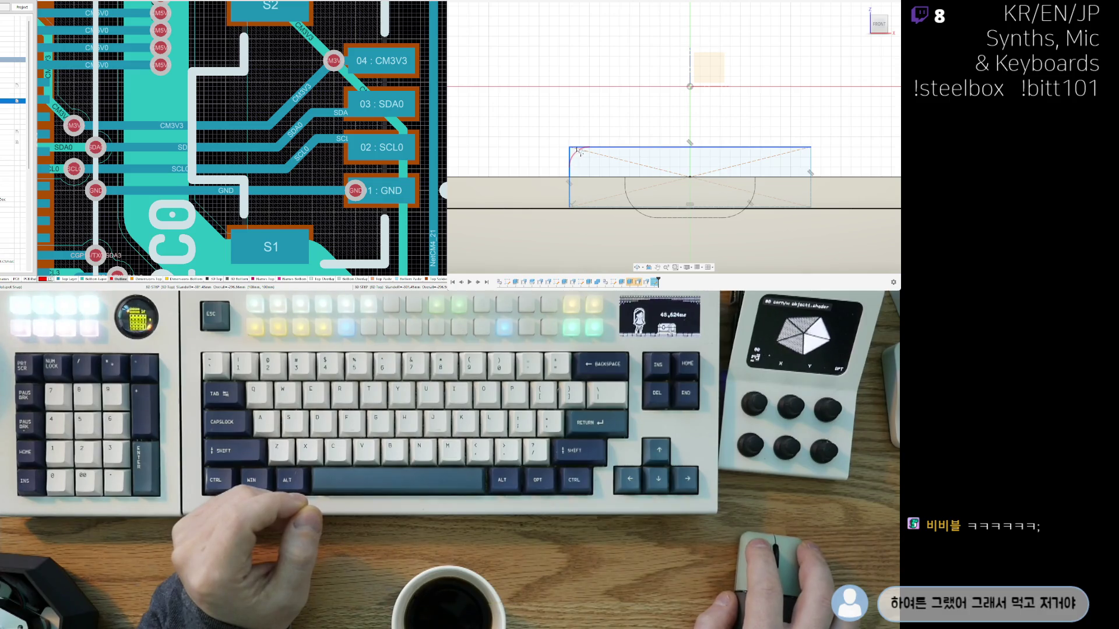
middle_click_drag(581, 152, 525, 144)
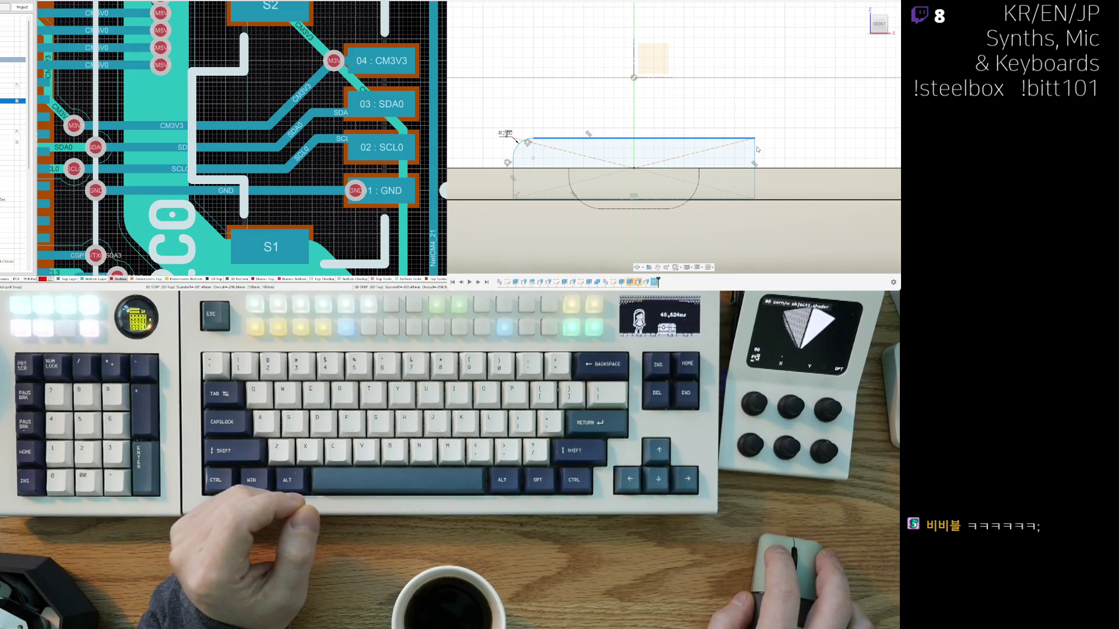
left_click(753, 195)
middle_click_drag(643, 196, 715, 186)
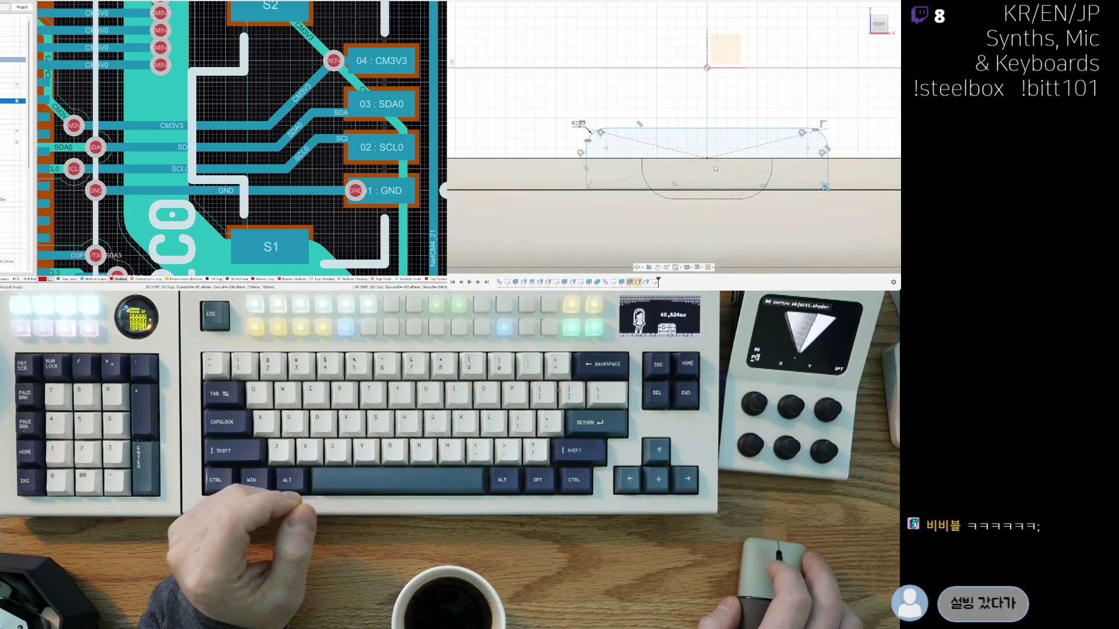
left_click(587, 180)
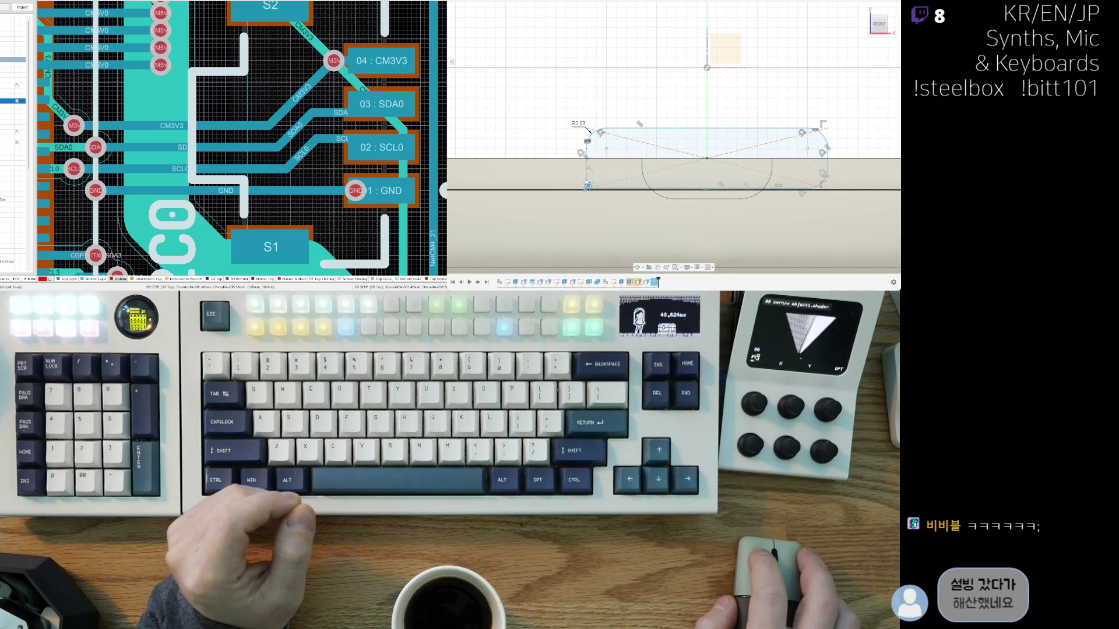
scroll(766, 200, "up", 3)
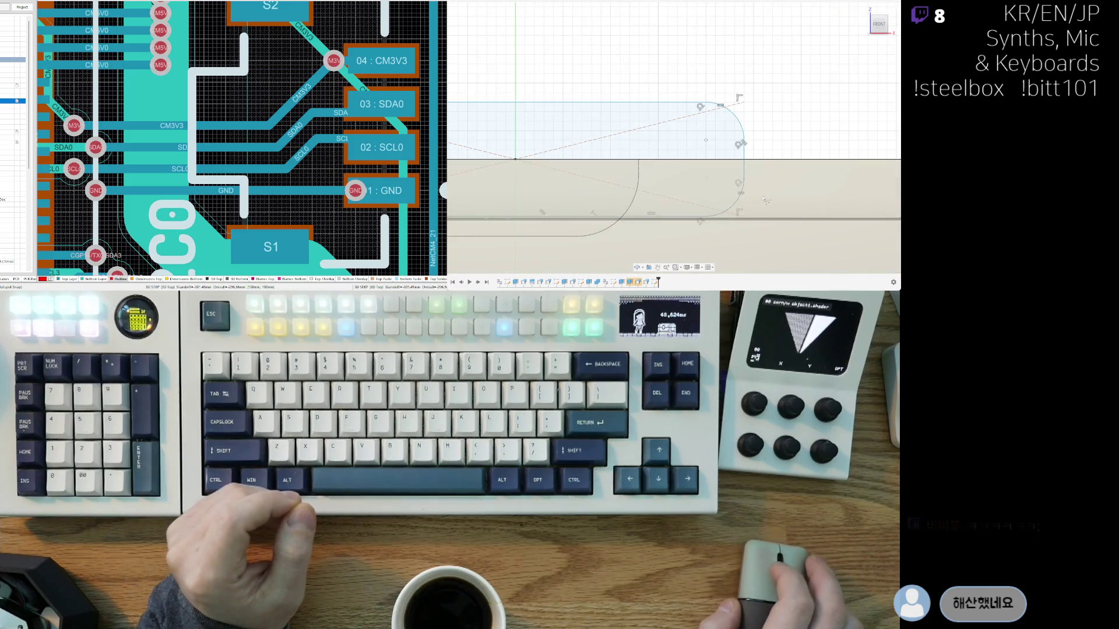
scroll(740, 201, "up", 2)
scroll(741, 157, "down", 5)
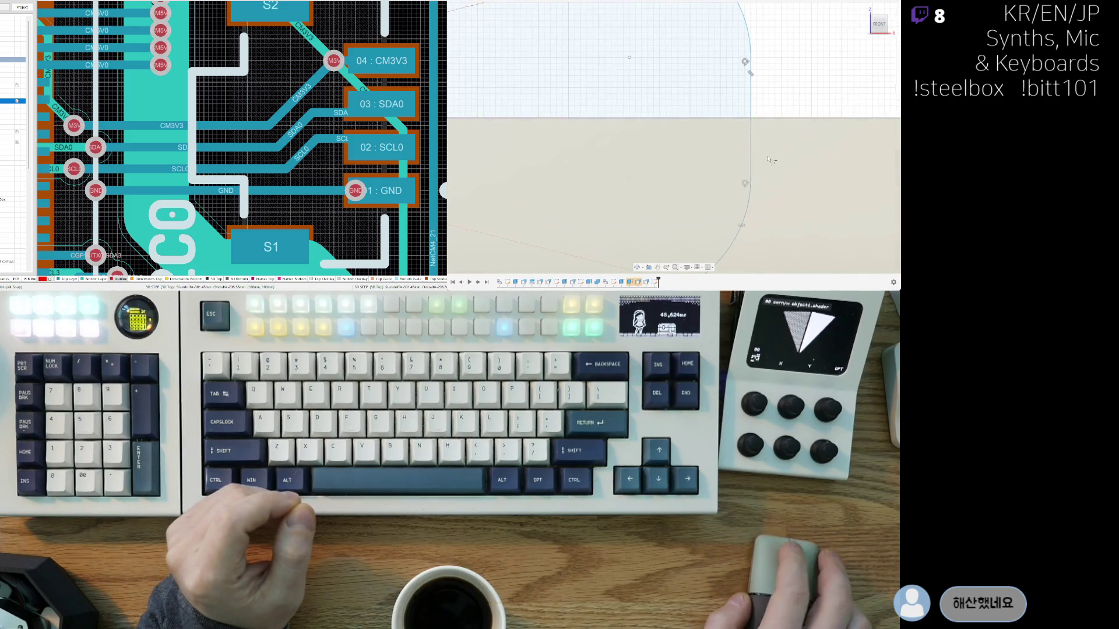
middle_click_drag(682, 149, 651, 164)
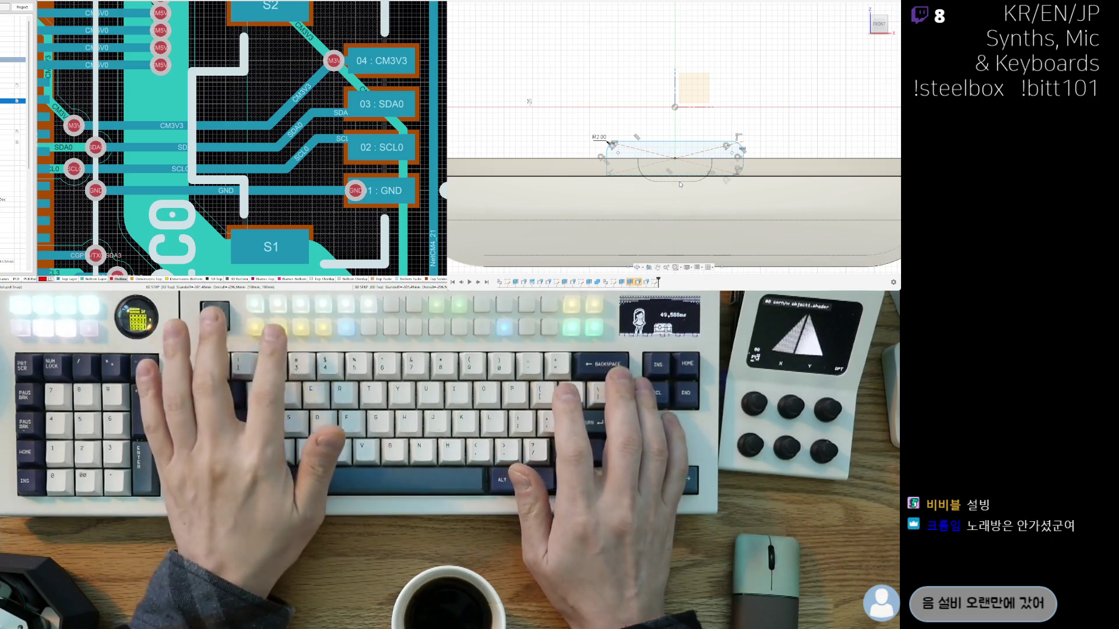
scroll(670, 184, "up", 2)
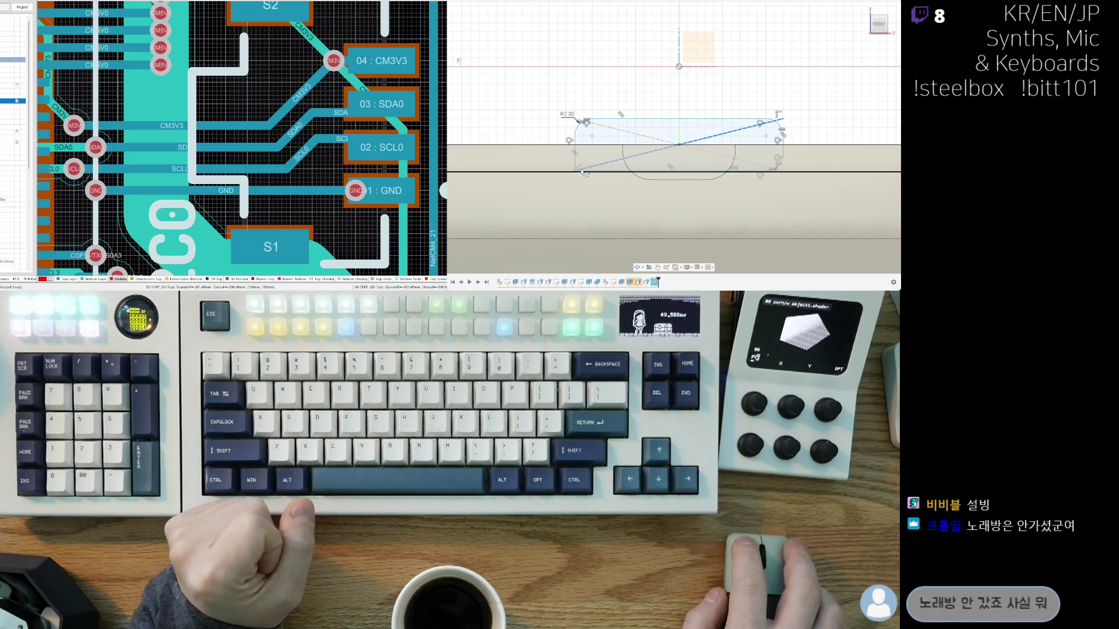
scroll(591, 150, "up", 3)
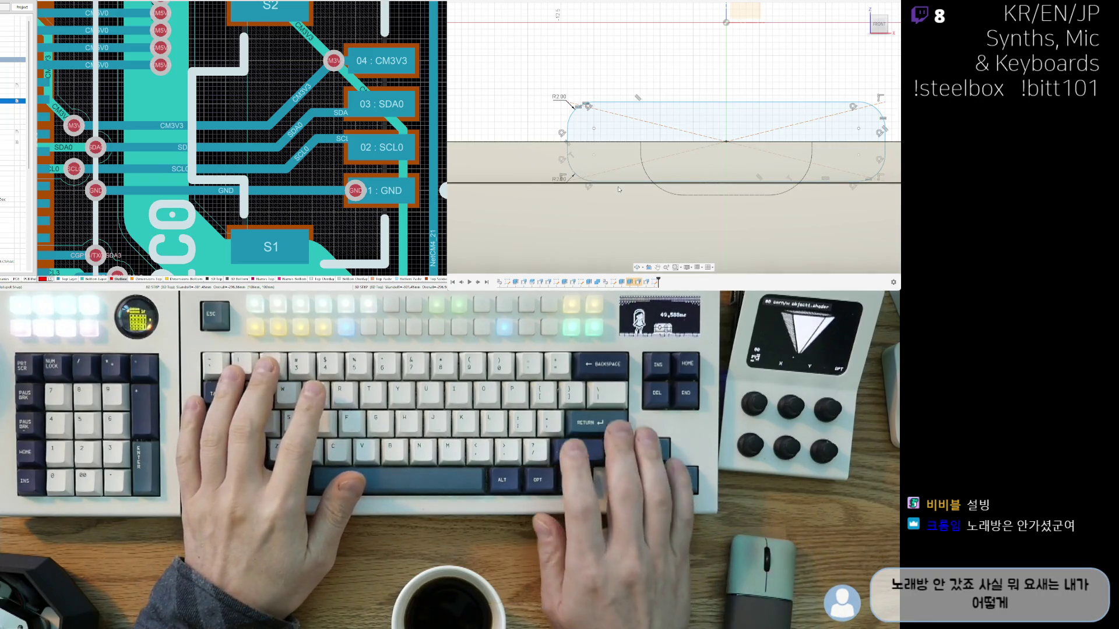
scroll(600, 168, "down", 2)
scroll(600, 167, "up", 2)
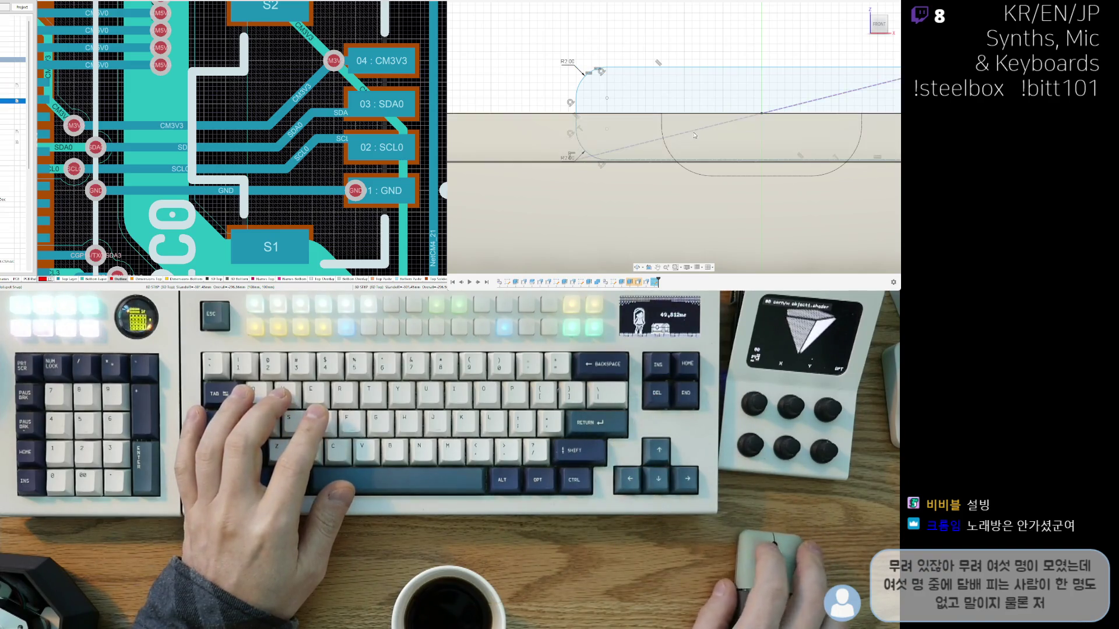
scroll(699, 140, "down", 3)
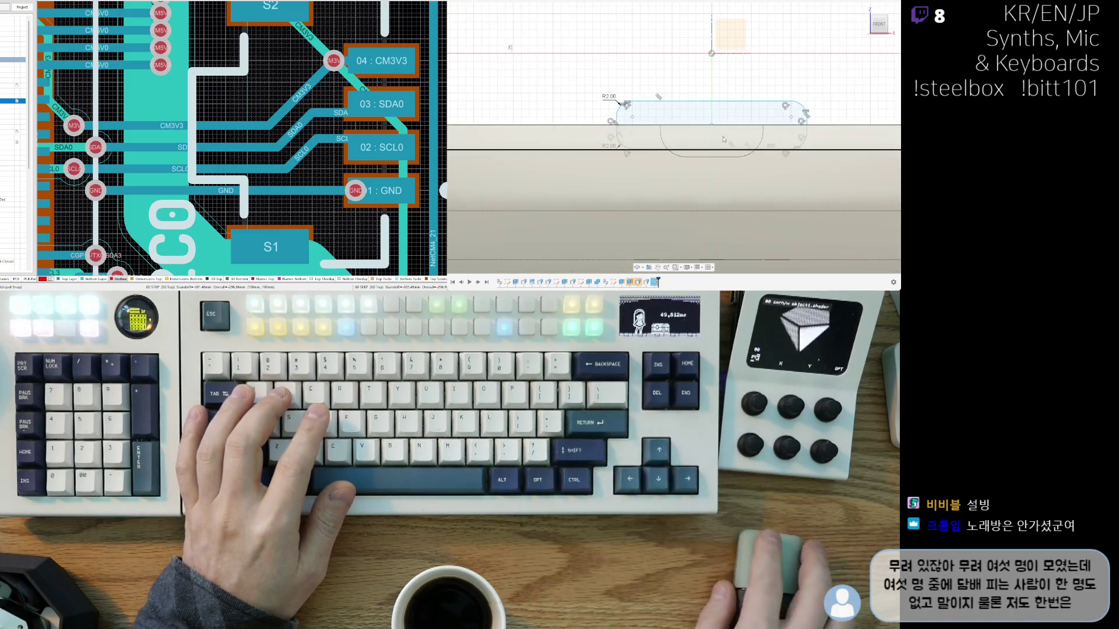
scroll(704, 141, "up", 2)
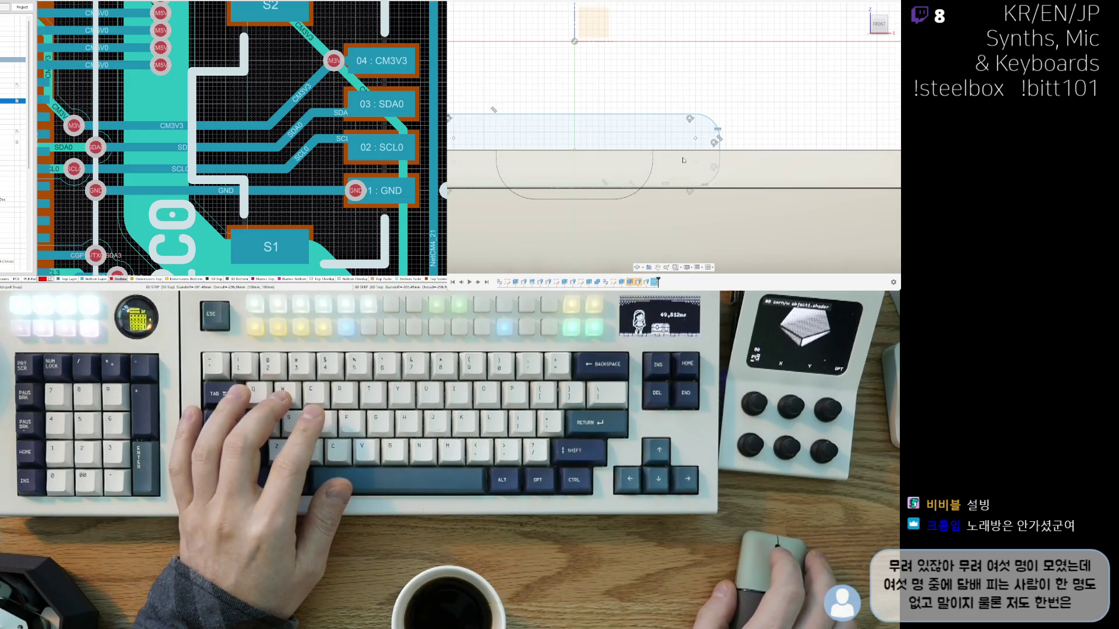
left_click(610, 133)
scroll(610, 133, "down", 3)
key("Escape")
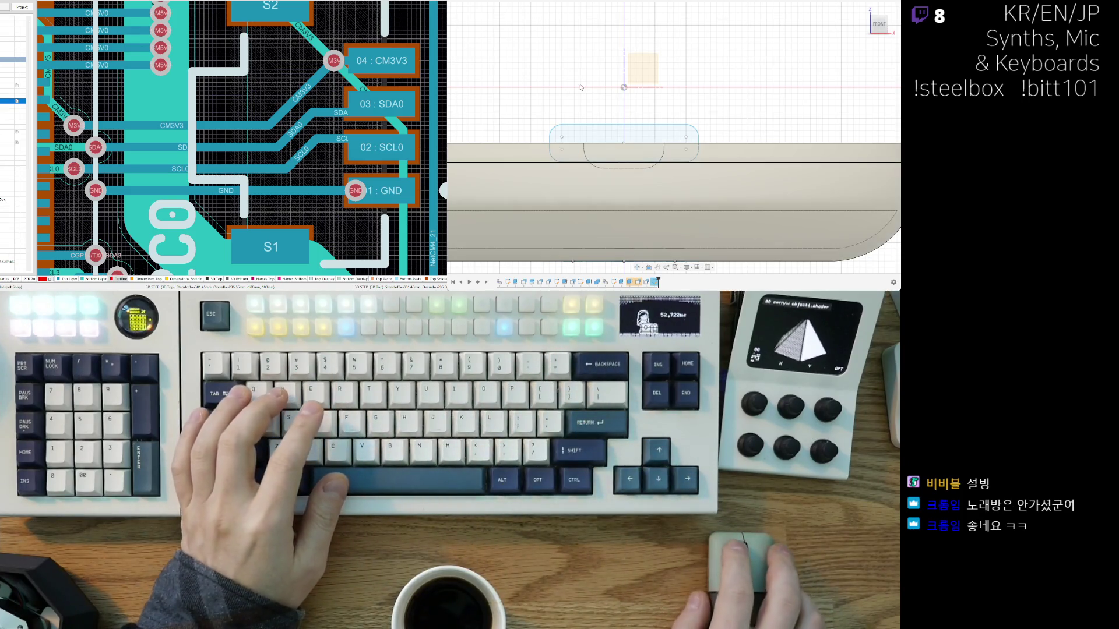
left_click(580, 145)
middle_click_drag(586, 90, 671, 121, "shift")
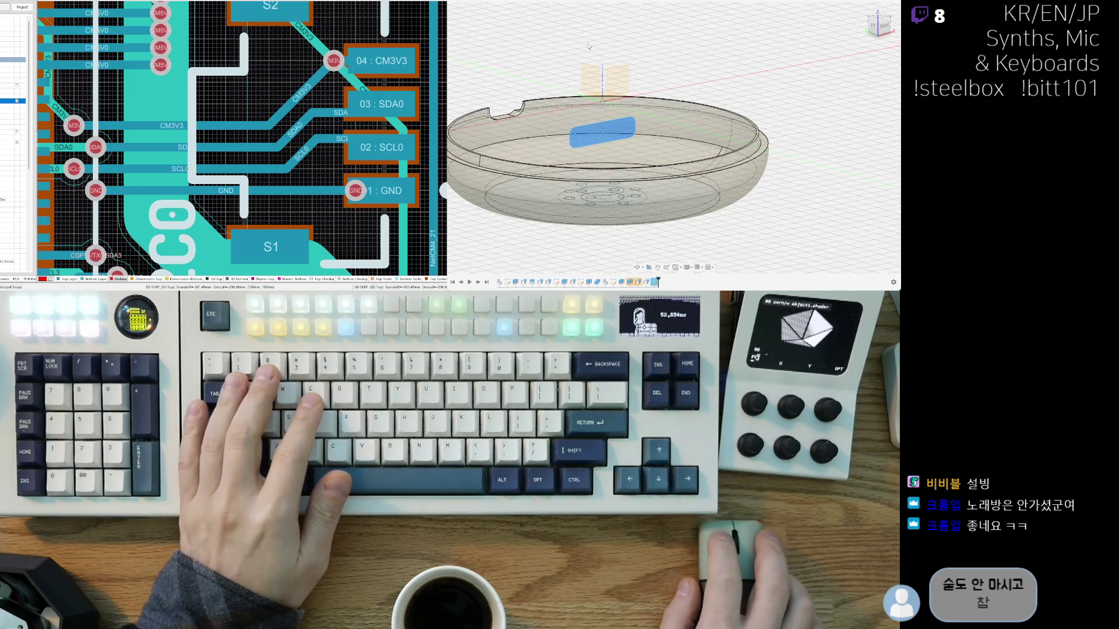
Step: Extrude (E) the rounded slot profile 60 mm as a cut through the enclosure's rim wall
key("e")
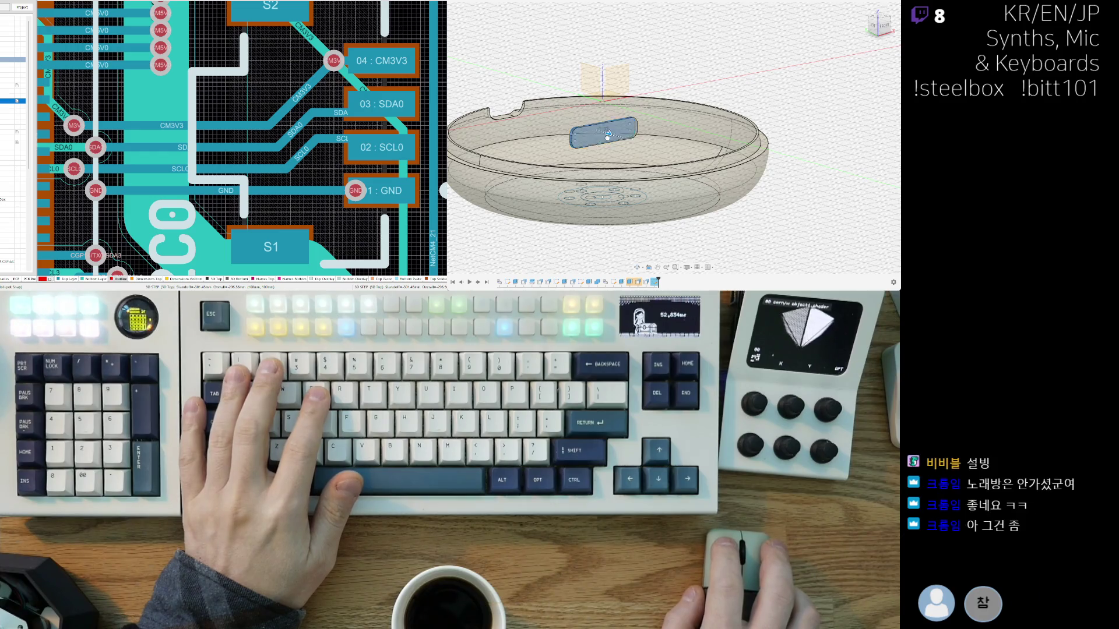
left_click_drag(599, 136, 738, 179)
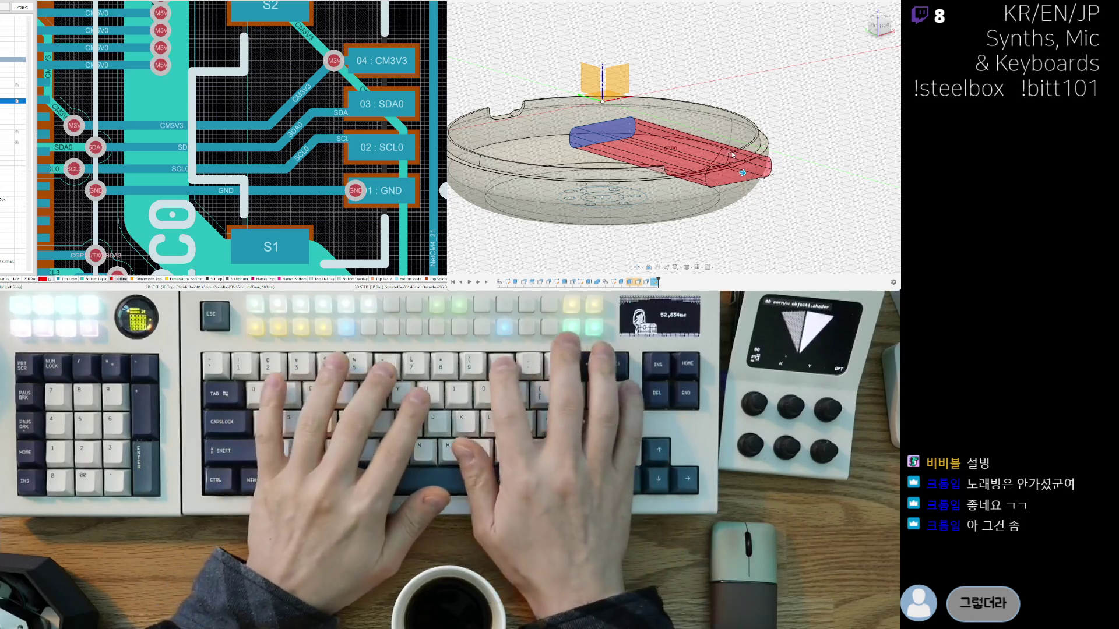
type("60")
key("Return")
scroll(714, 190, "down", 5)
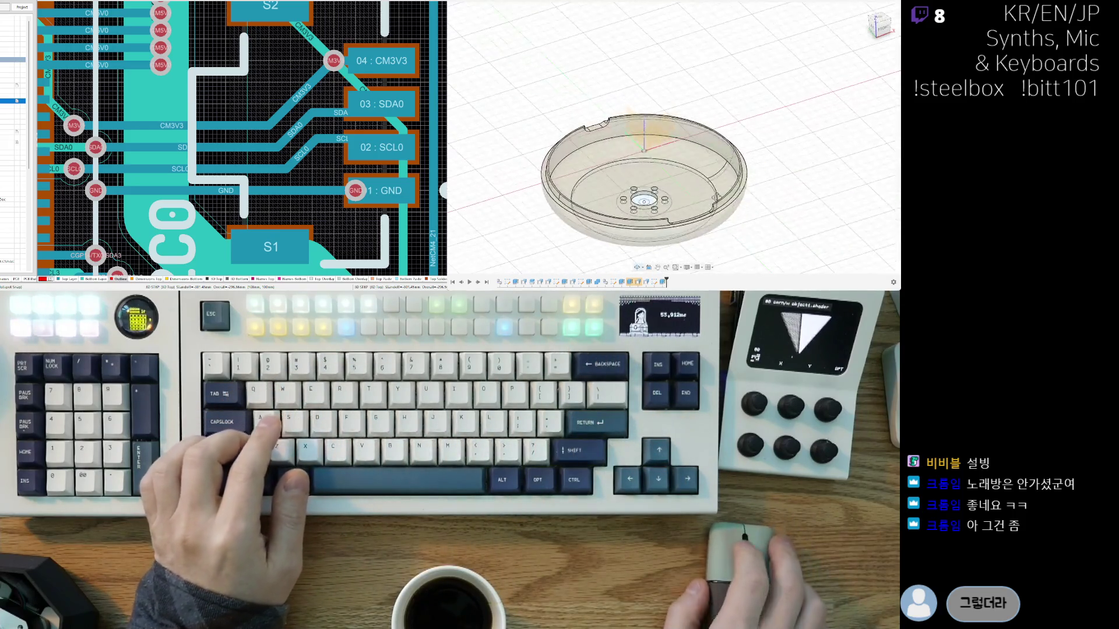
middle_click_drag(714, 190, 732, 109, "shift")
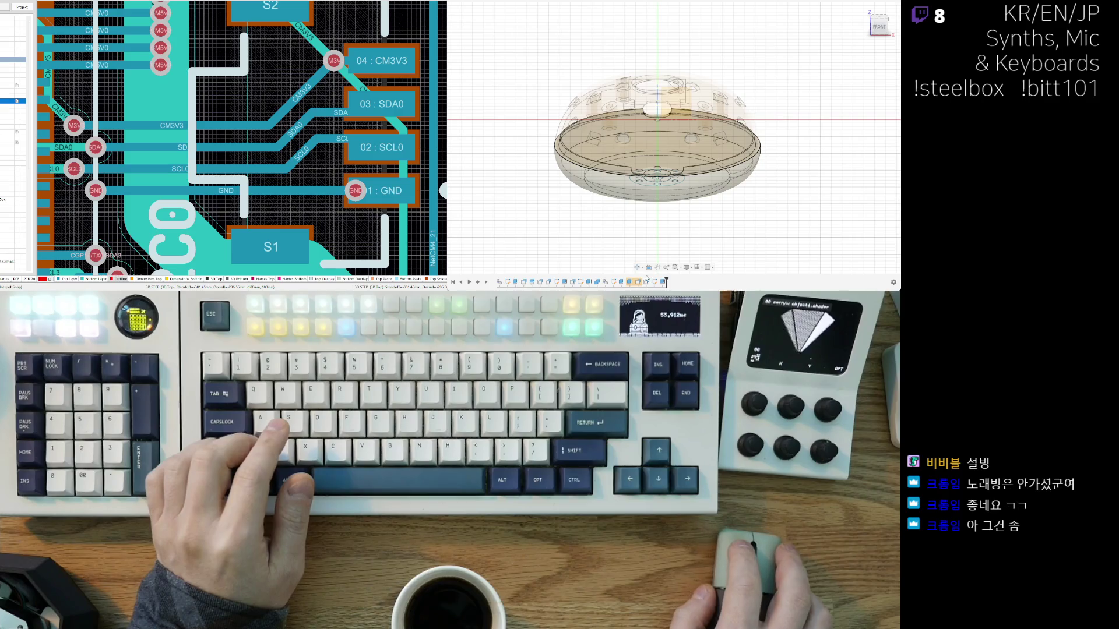
double_click(664, 283)
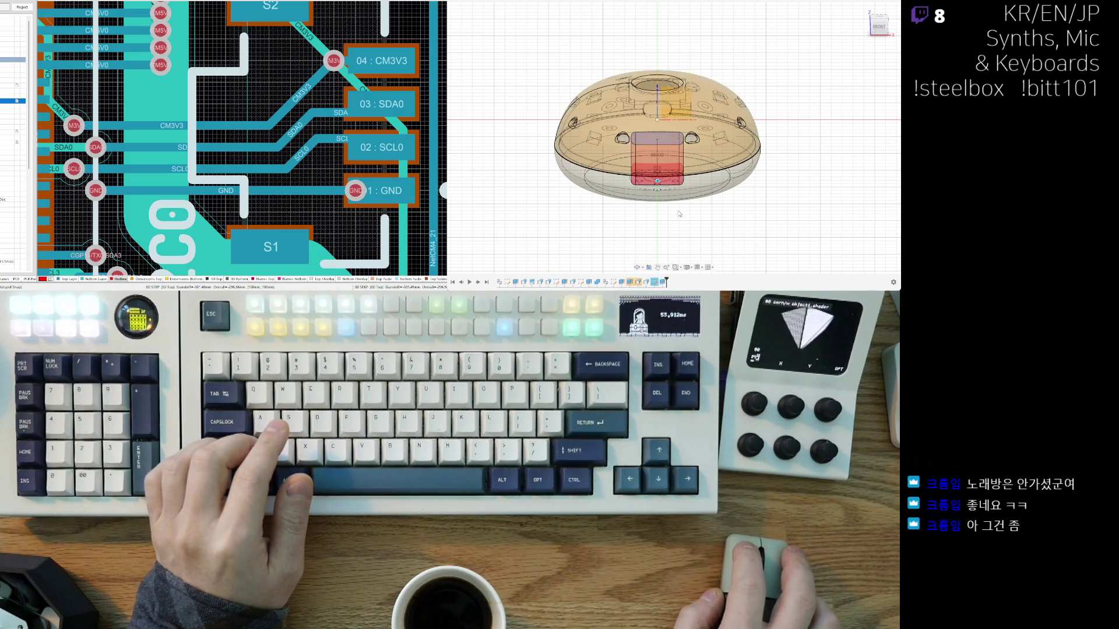
middle_click_drag(731, 192, 830, 166, "shift")
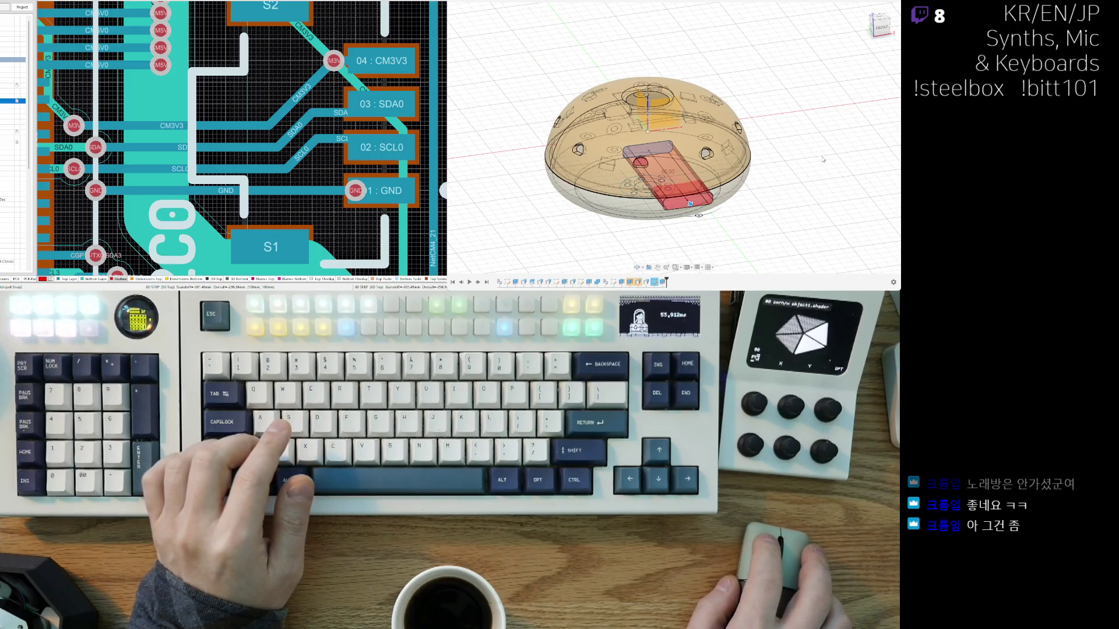
key("Escape")
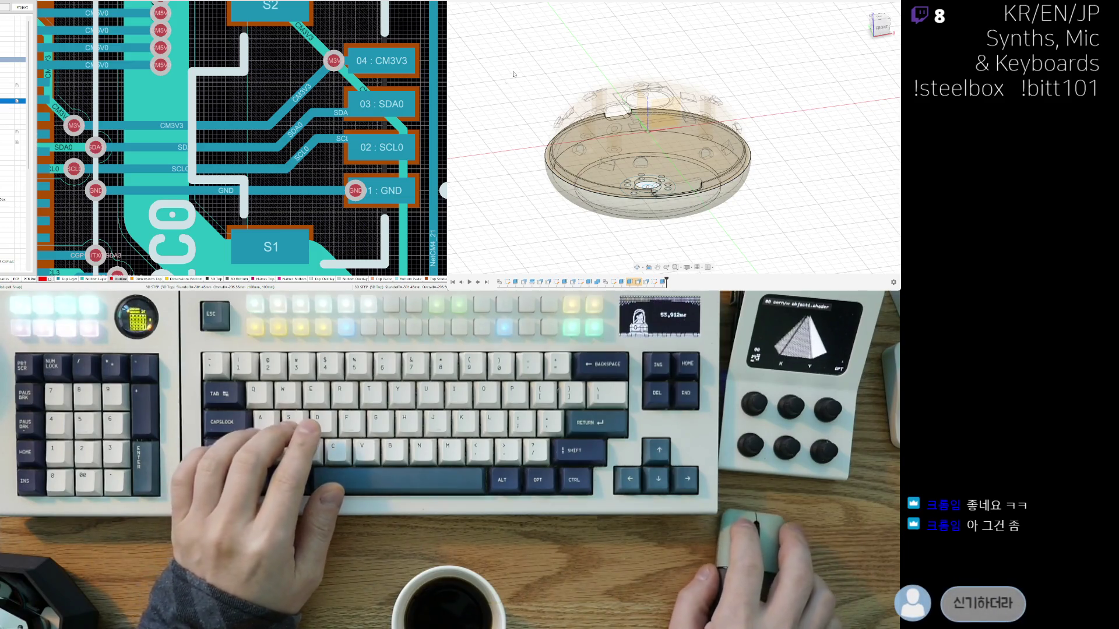
key("f")
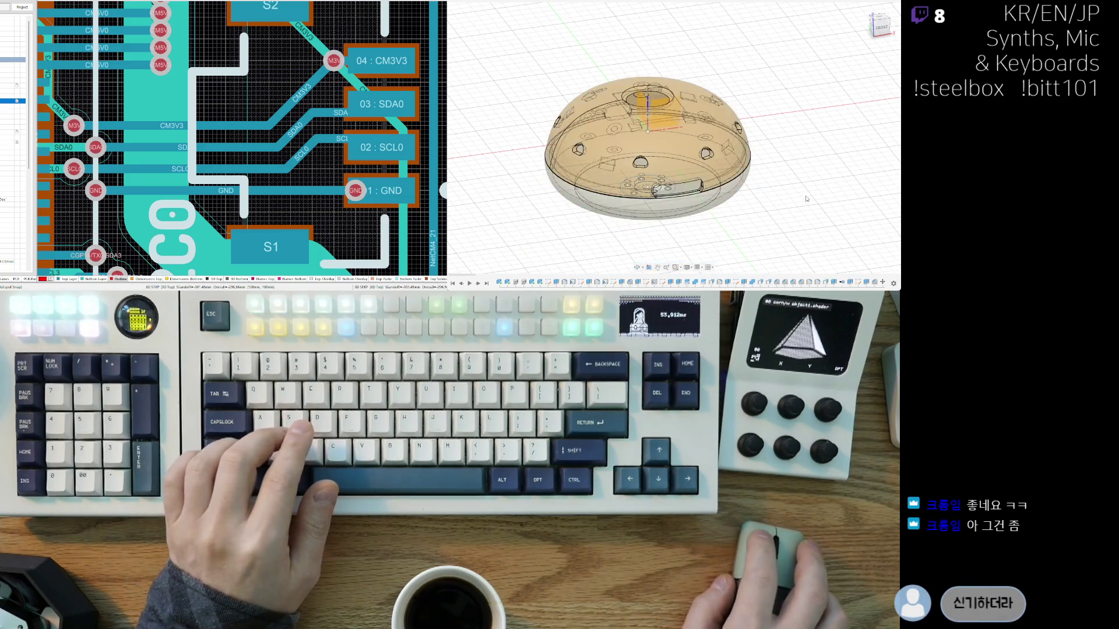
scroll(772, 166, "up", 10)
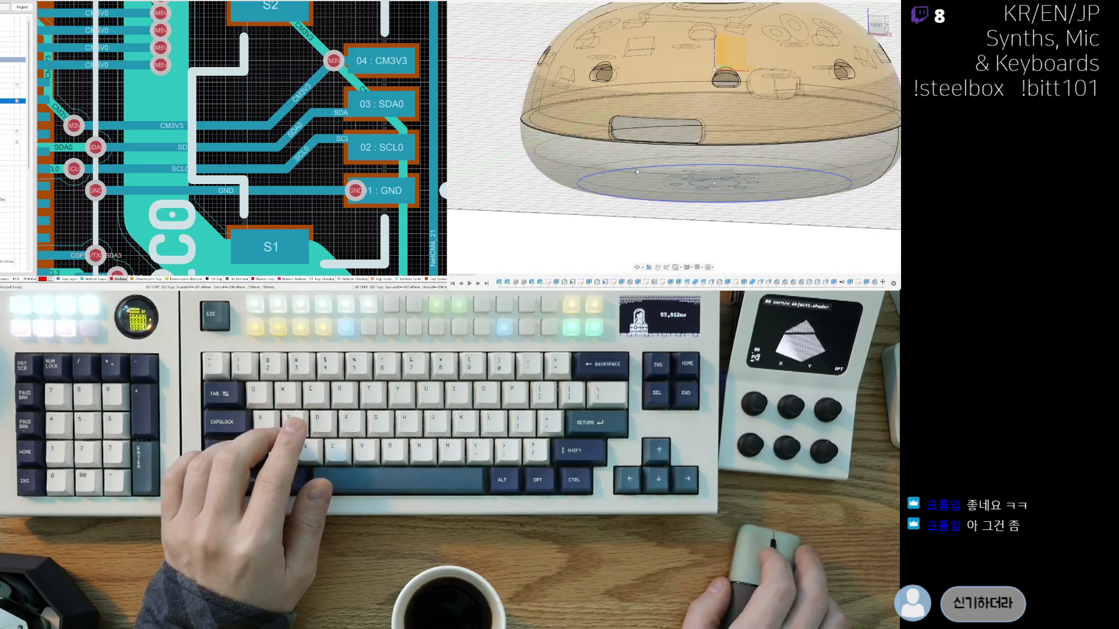
key("shift+F6")
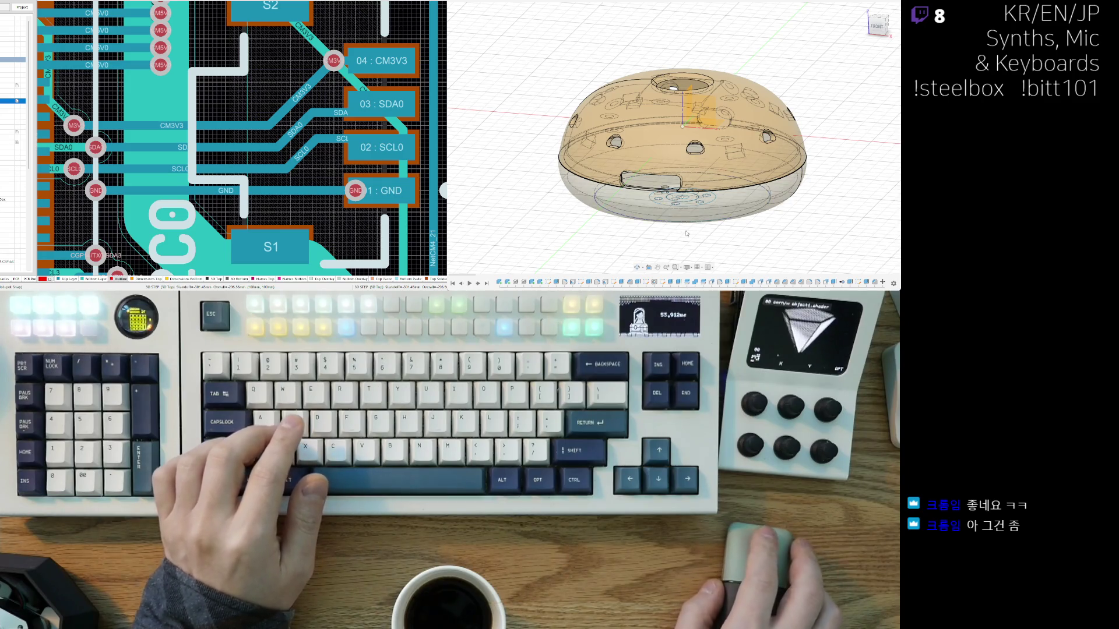
mouse_move(524, 208)
middle_mouse_down("shift")
mouse_move(551, 245)
mouse_move(717, 225)
middle_mouse_up("shift")
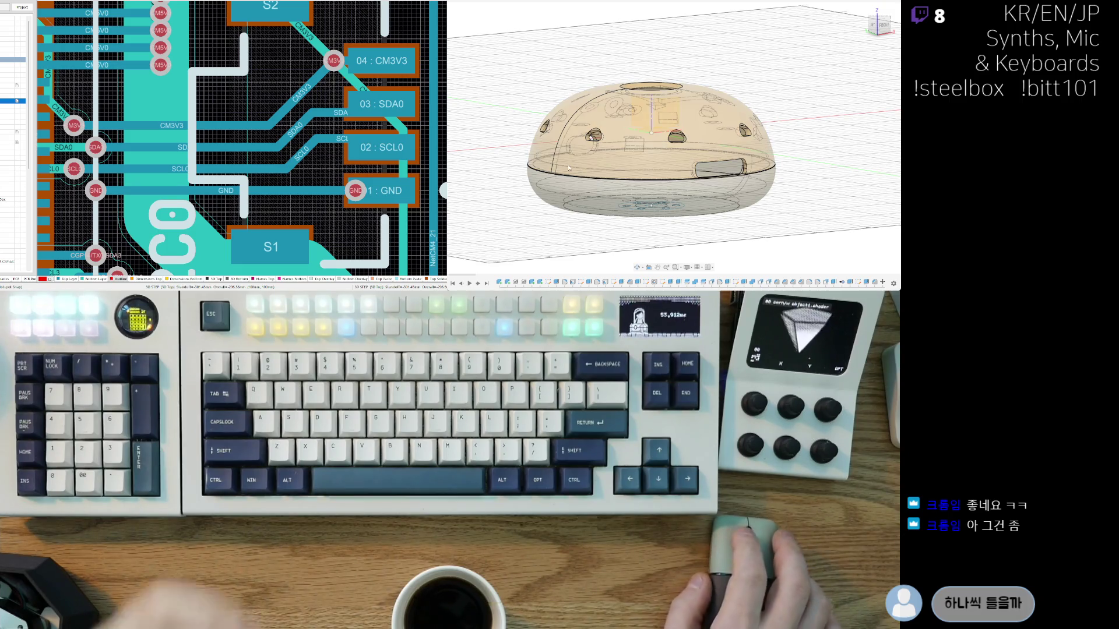
mouse_move(531, 157)
middle_mouse_down("shift")
mouse_move(755, 222)
mouse_move(703, 225)
middle_mouse_up("shift")
scroll(603, 210, "up", 2)
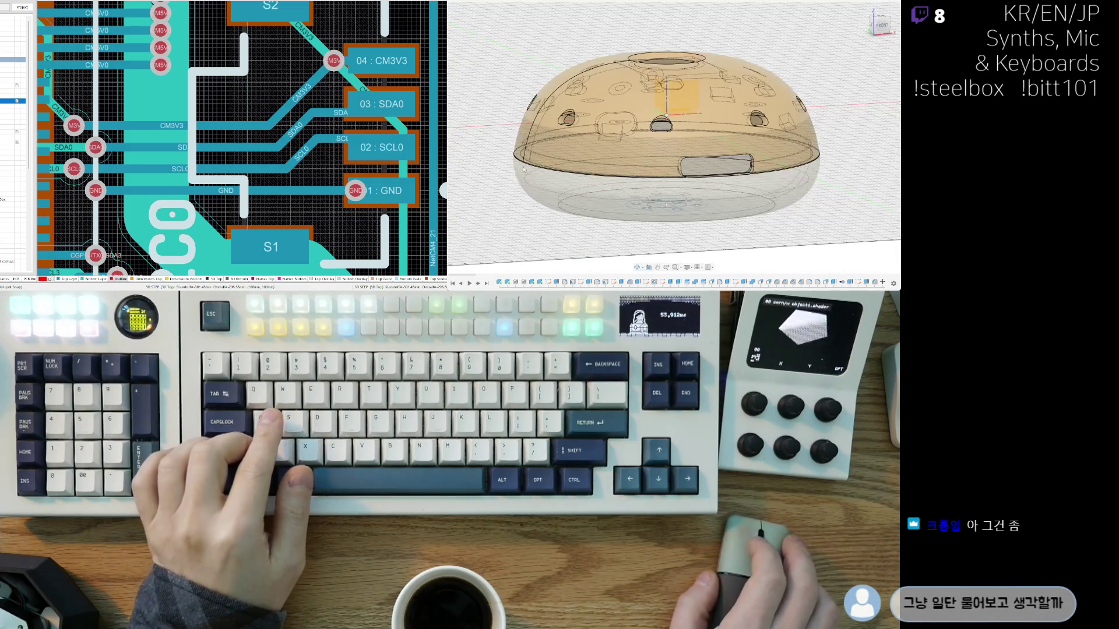
middle_click_drag(600, 230, 830, 50, "shift")
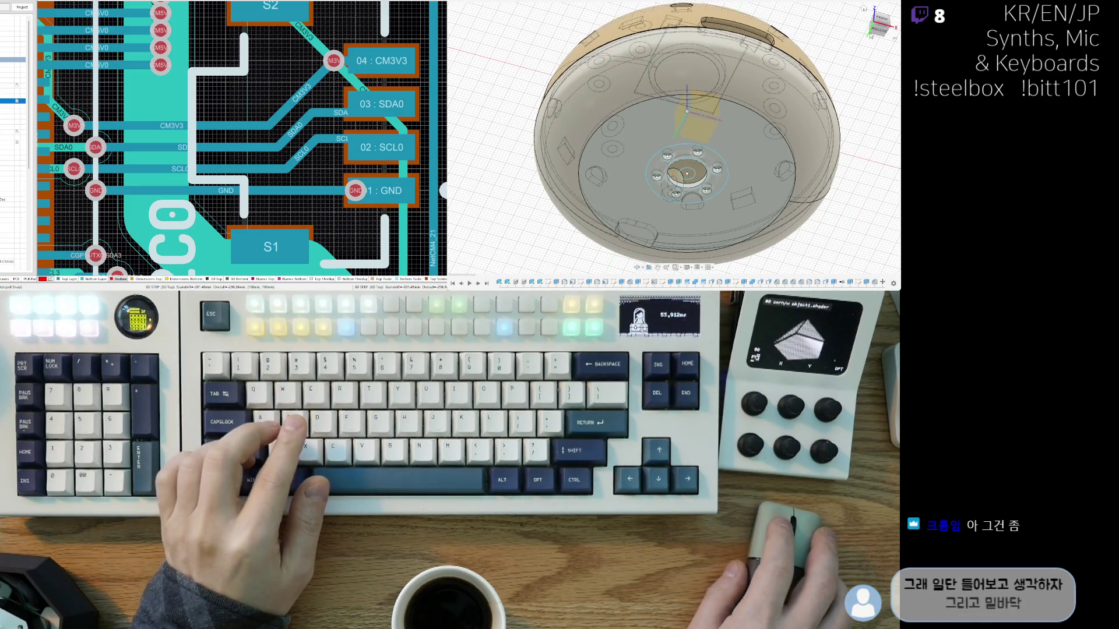
left_click(877, 32)
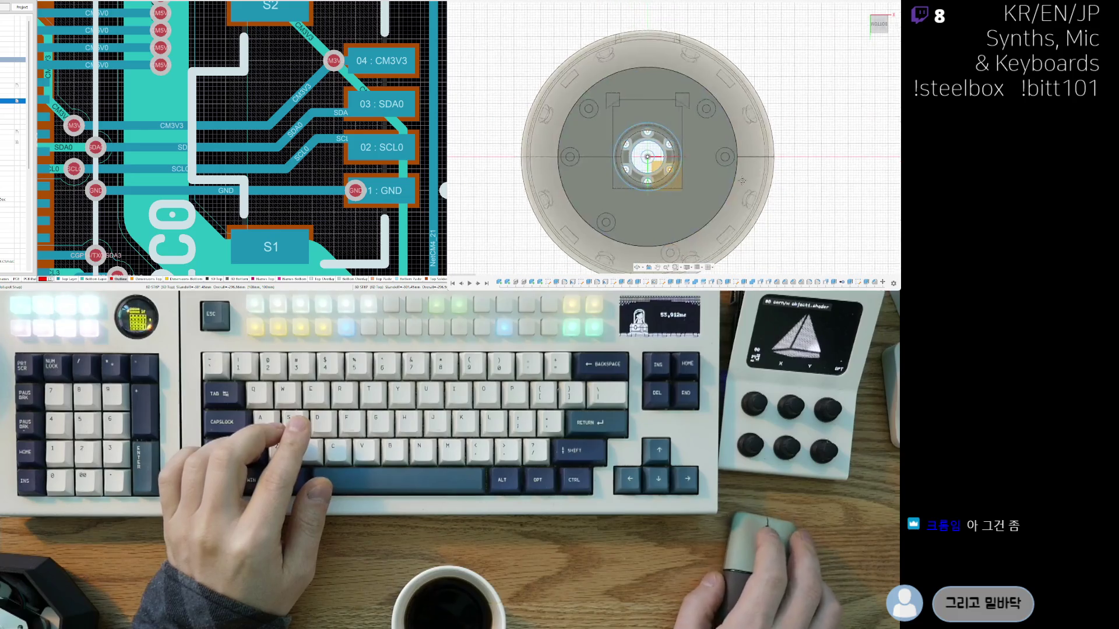
scroll(741, 181, "up", 1)
scroll(586, 205, "up", 2)
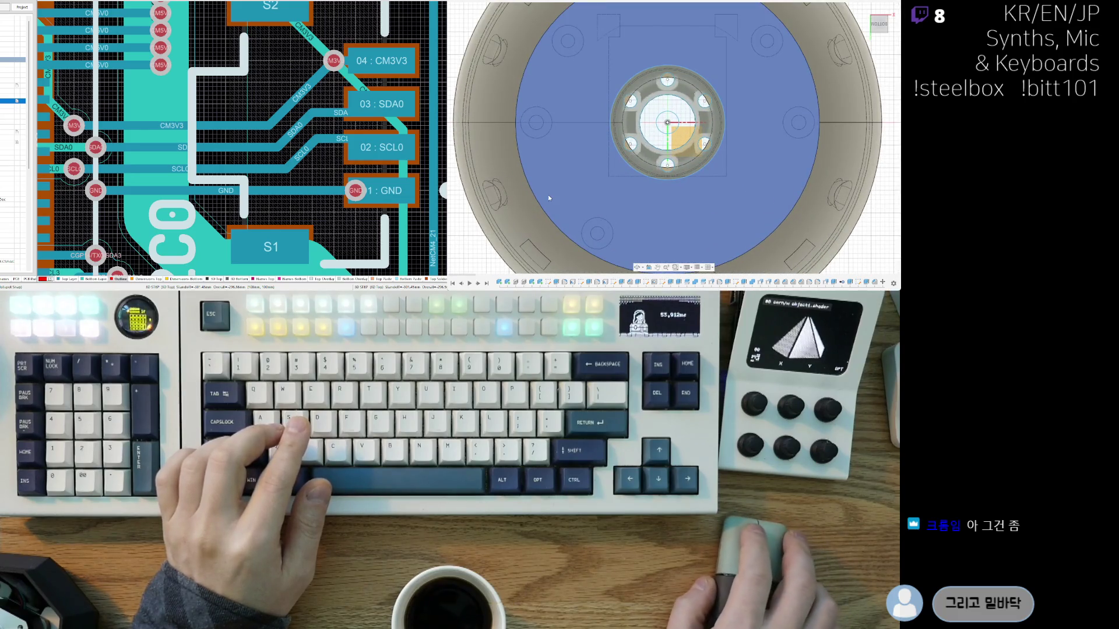
left_click(523, 200)
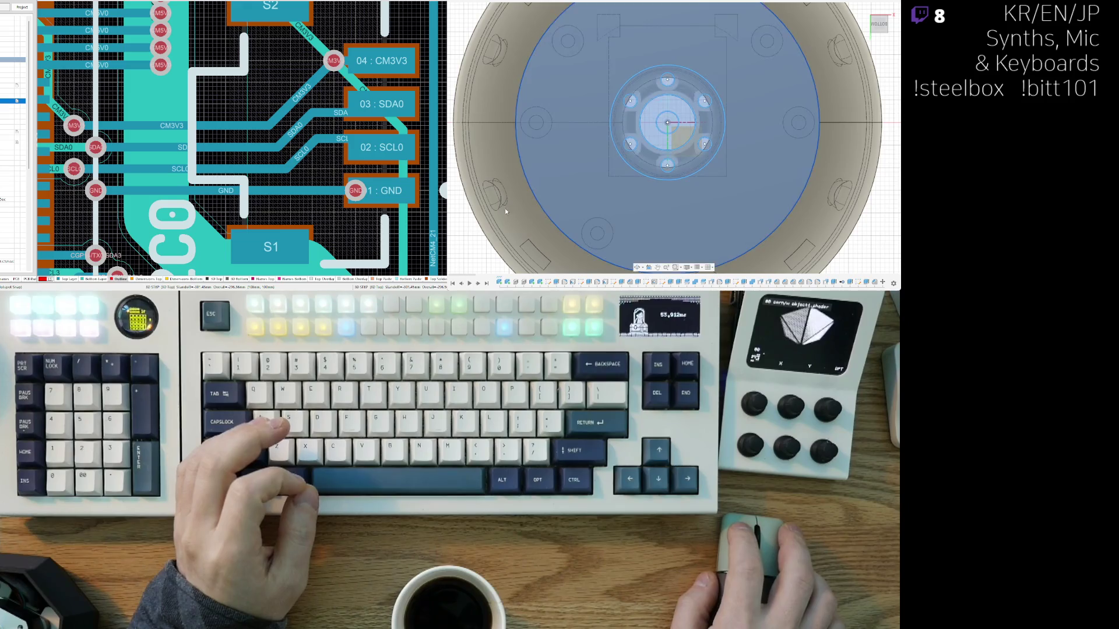
scroll(541, 193, "down", 3)
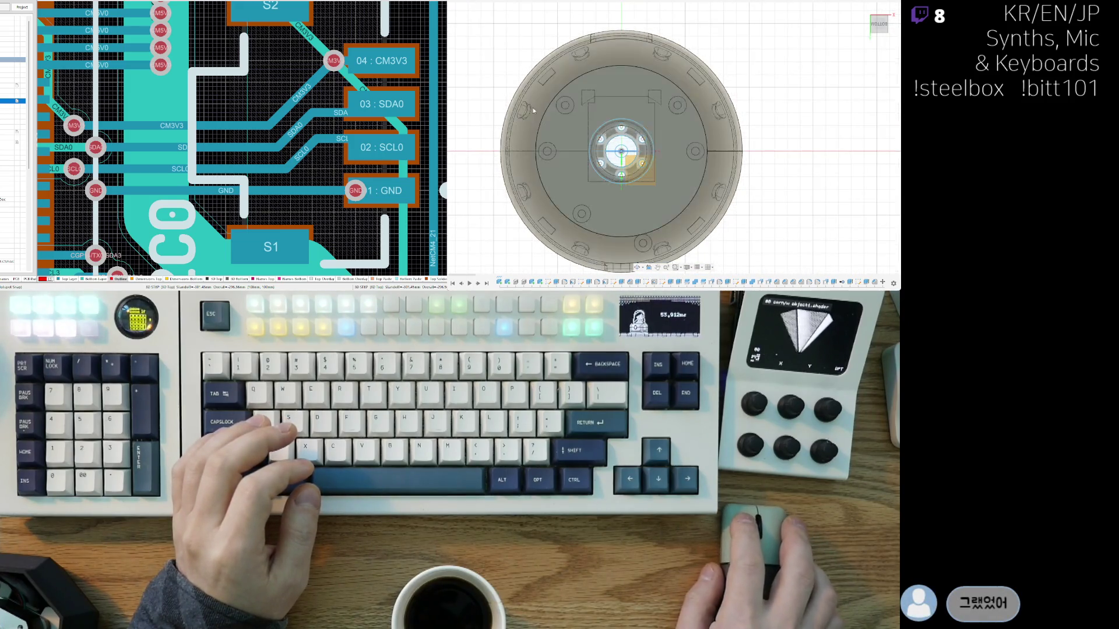
left_click(575, 156)
scroll(703, 197, "down", 2)
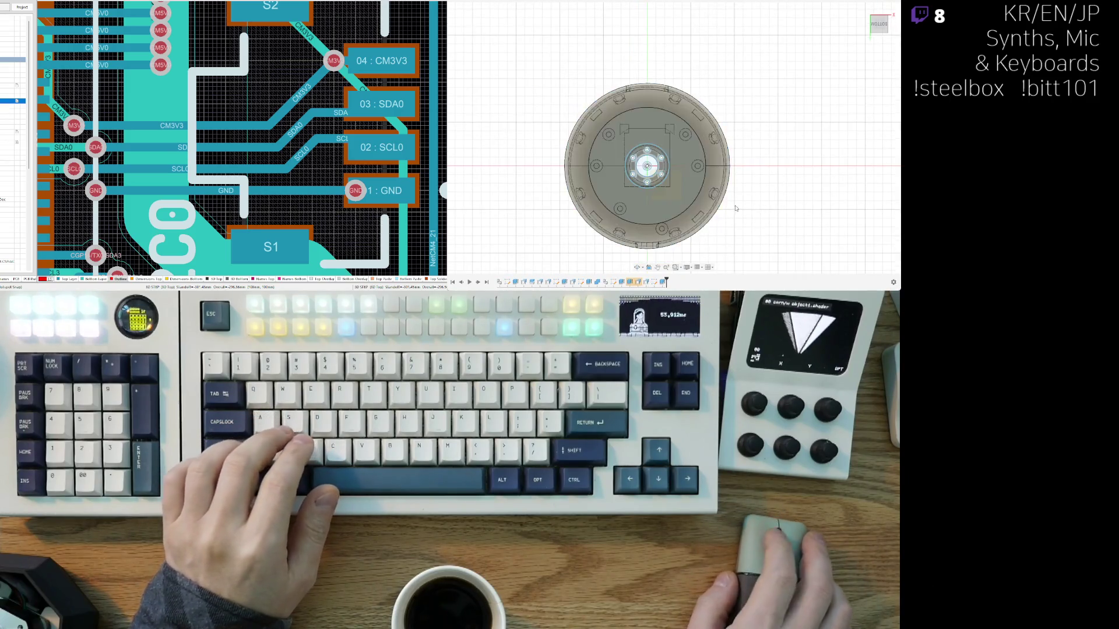
mouse_move(658, 192)
middle_mouse_down("shift")
mouse_move(647, 151)
mouse_move(722, 52)
mouse_move(734, 2)
middle_mouse_up("shift")
scroll(651, 172, "up", 5)
scroll(713, 106, "up", 5)
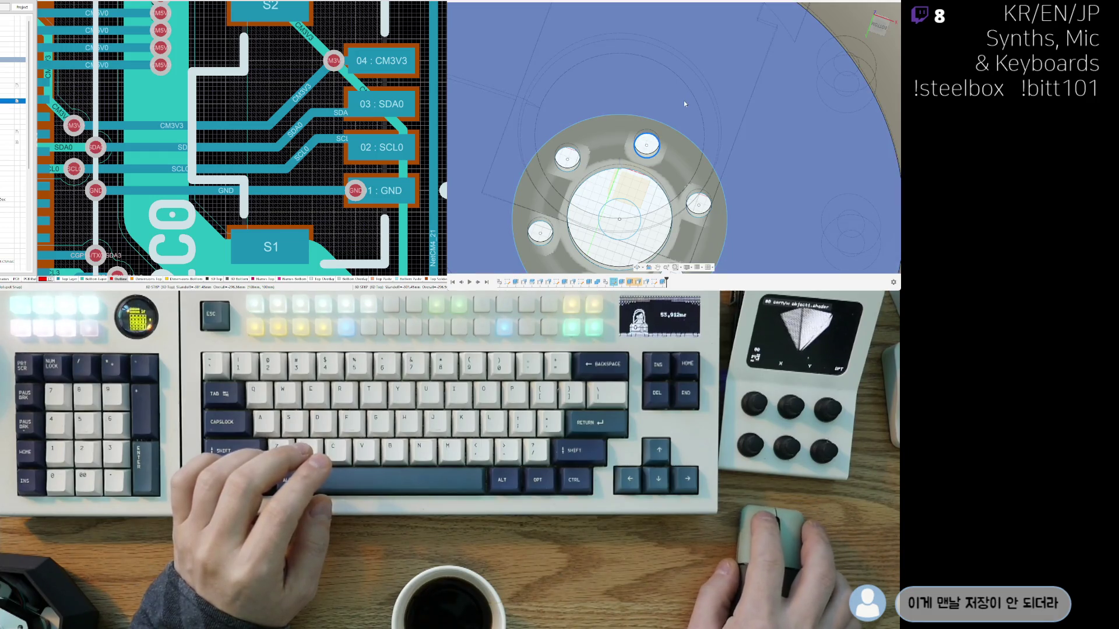
scroll(740, 149, "down", 8)
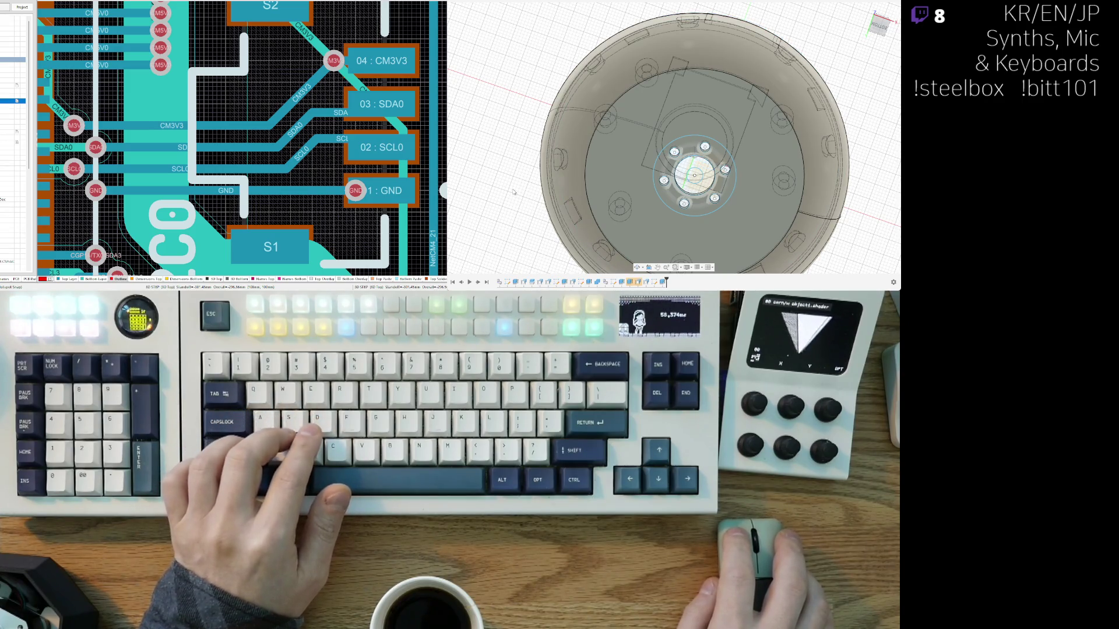
Step: Orbit inside the shell and edit the timeline sketch holding the Ø3.00 hole dimensions
left_click(703, 155)
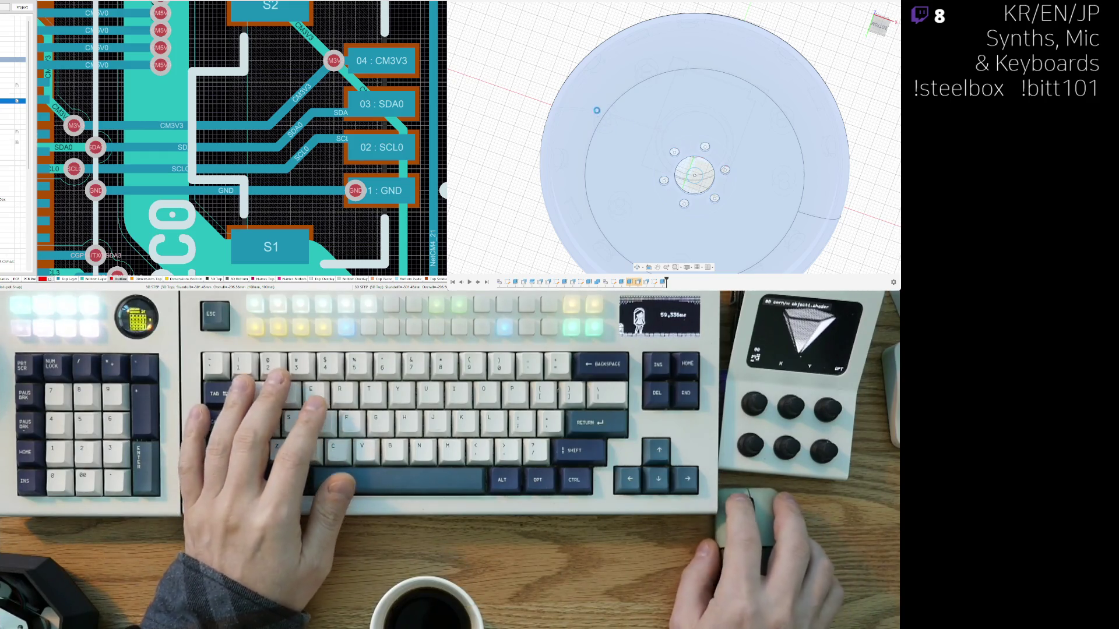
key("Escape")
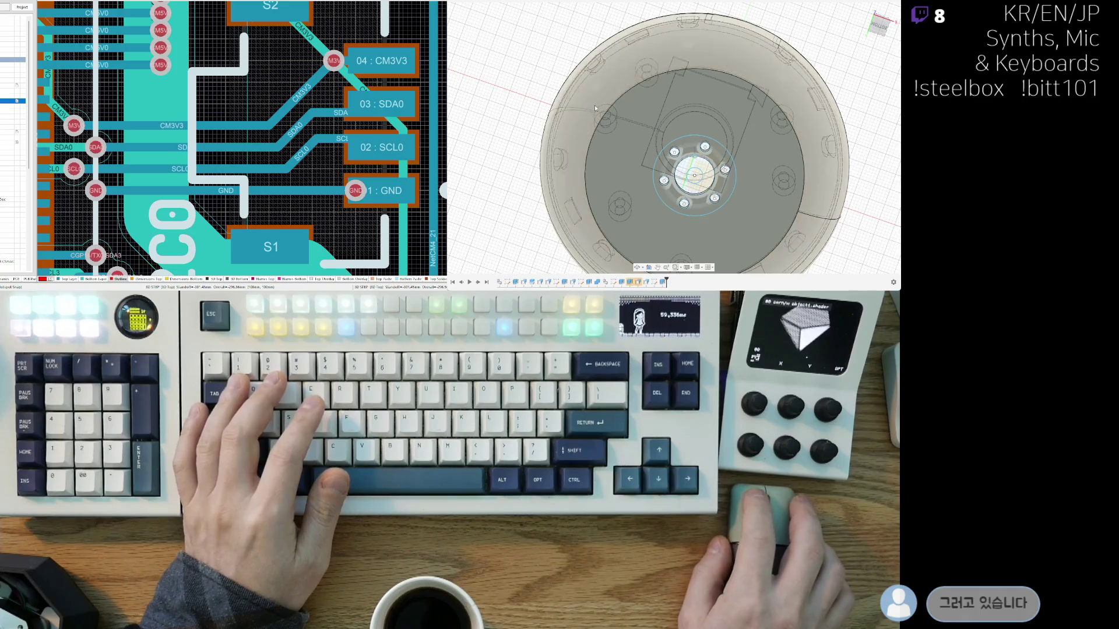
scroll(594, 105, "down", 3)
middle_click_drag(631, 175, 576, 213, "shift")
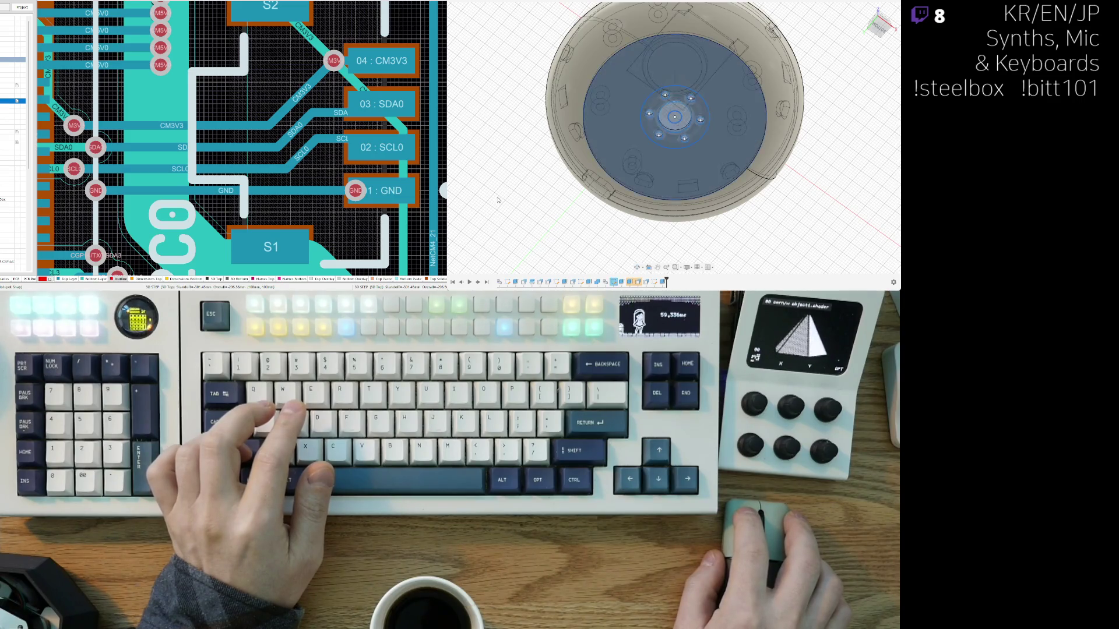
double_click(599, 195)
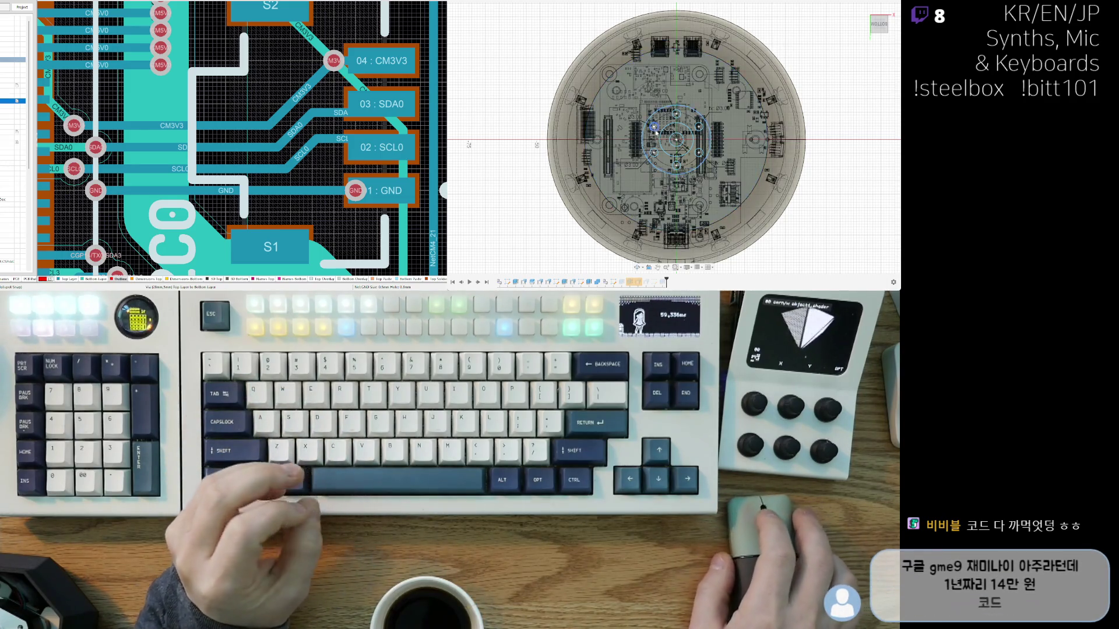
middle_click_drag(616, 140, 606, 165)
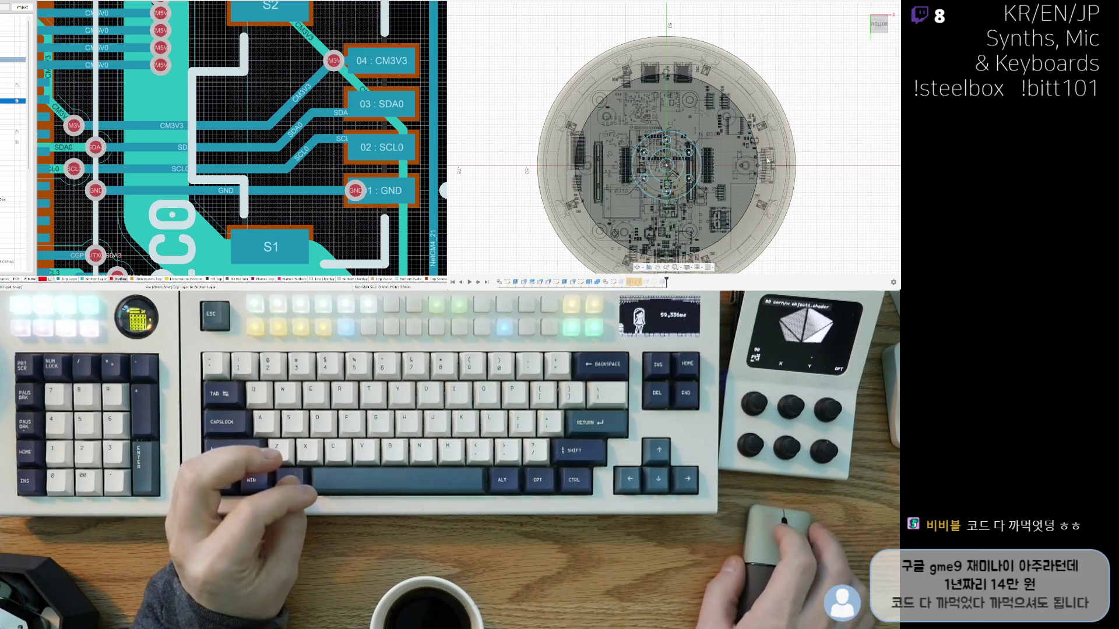
middle_click_drag(749, 173, 768, 171)
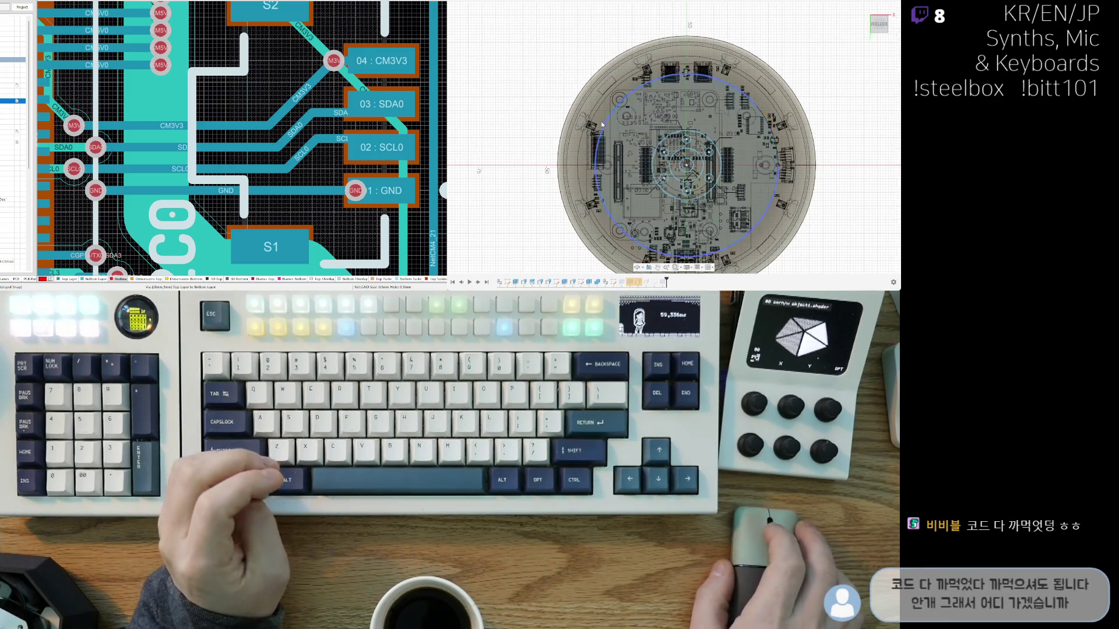
scroll(607, 88, "up", 5)
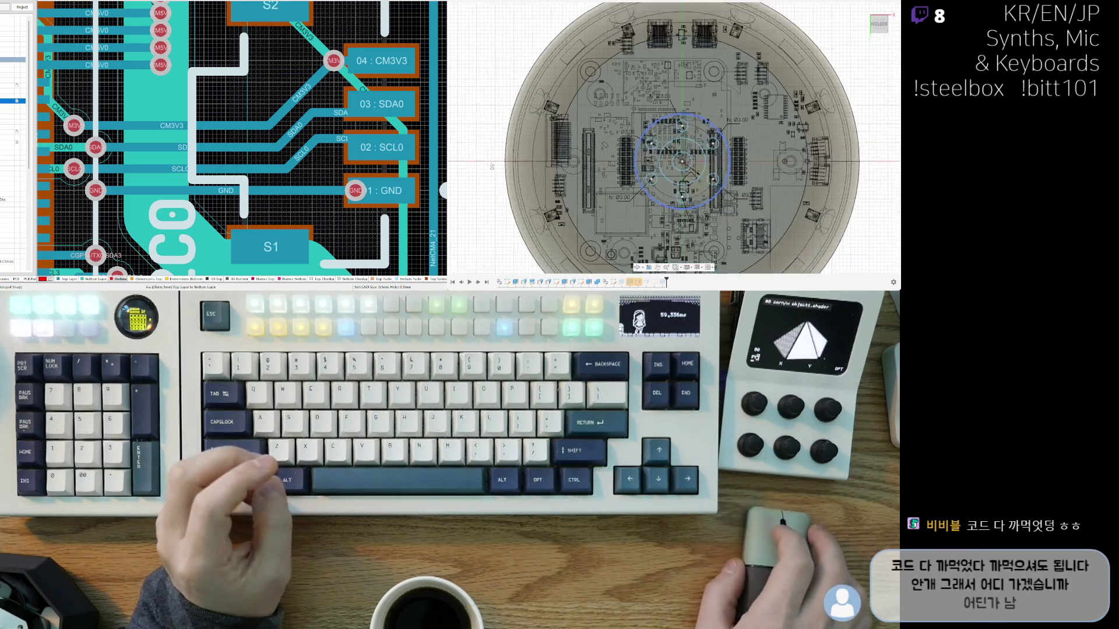
middle_click_drag(727, 63, 727, 92)
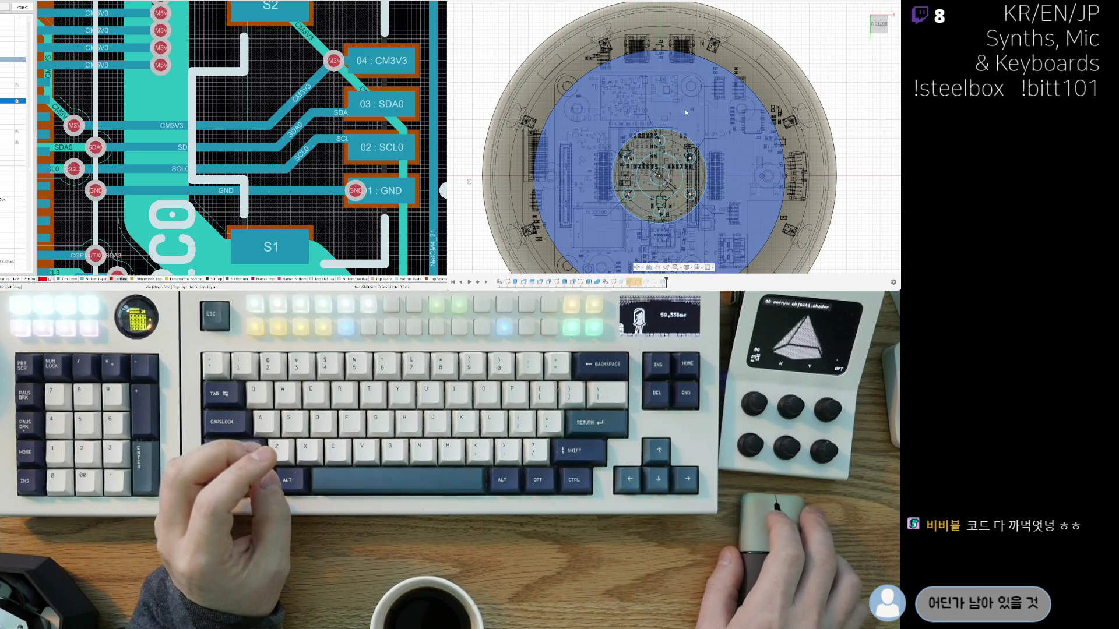
scroll(696, 111, "up", 4)
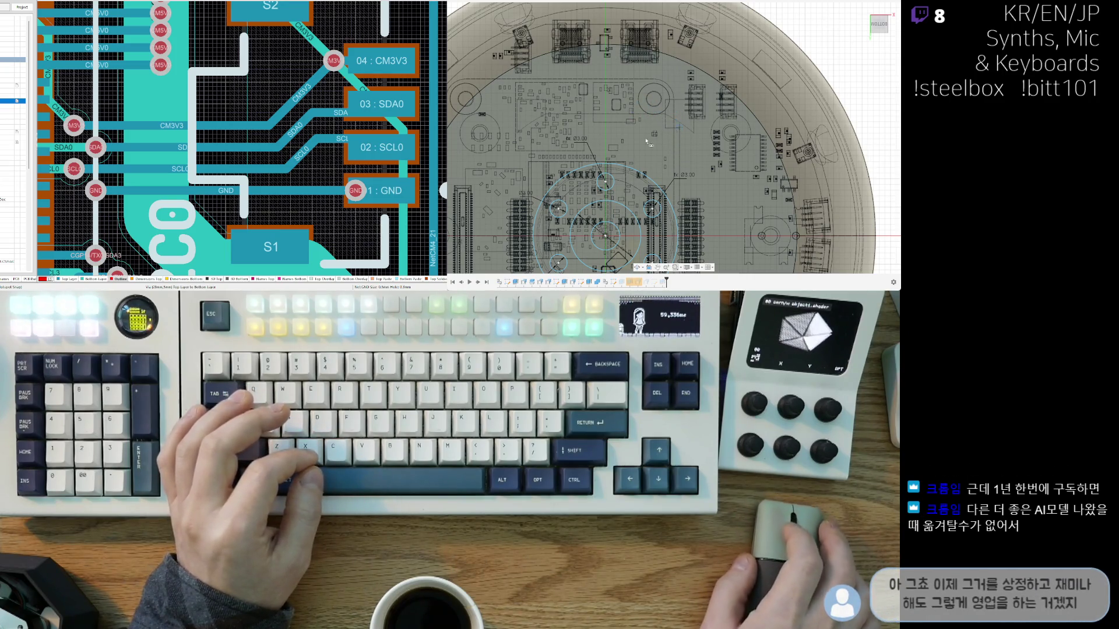
middle_click_drag(605, 200, 664, 71)
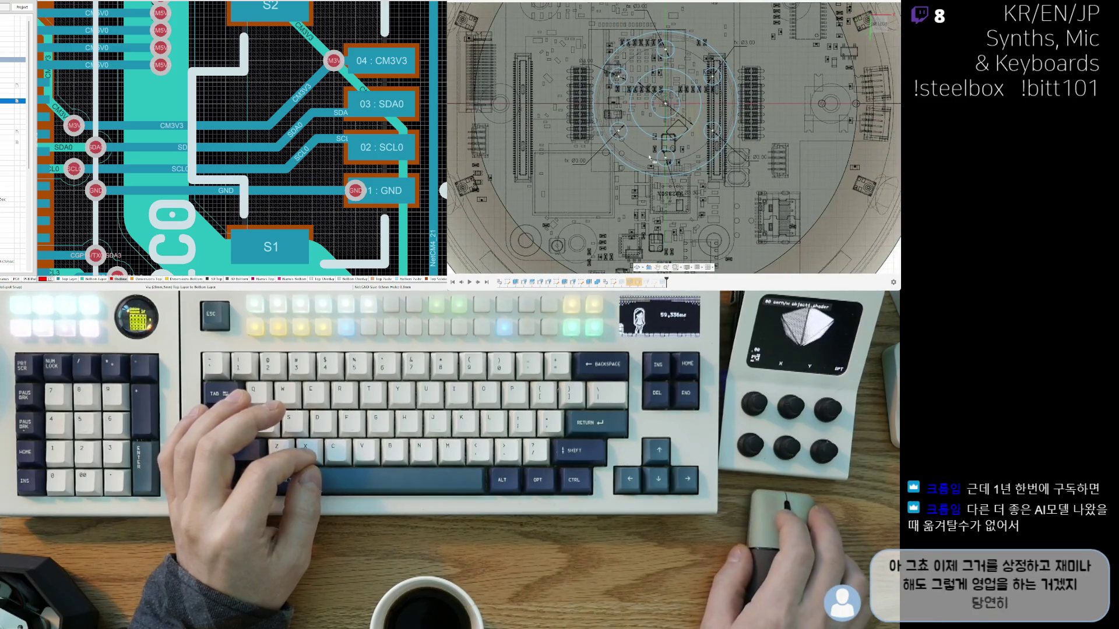
mouse_move(734, 218)
middle_mouse_down()
mouse_move(753, 144)
mouse_move(698, 165)
mouse_move(652, 135)
middle_mouse_up()
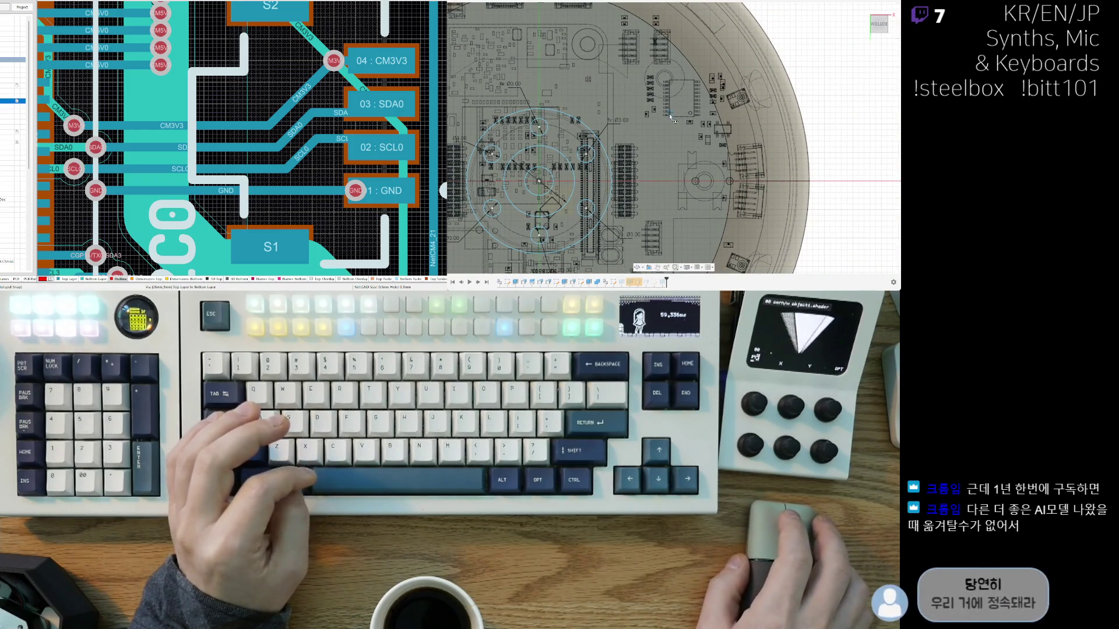
middle_click_drag(651, 135, 693, 180)
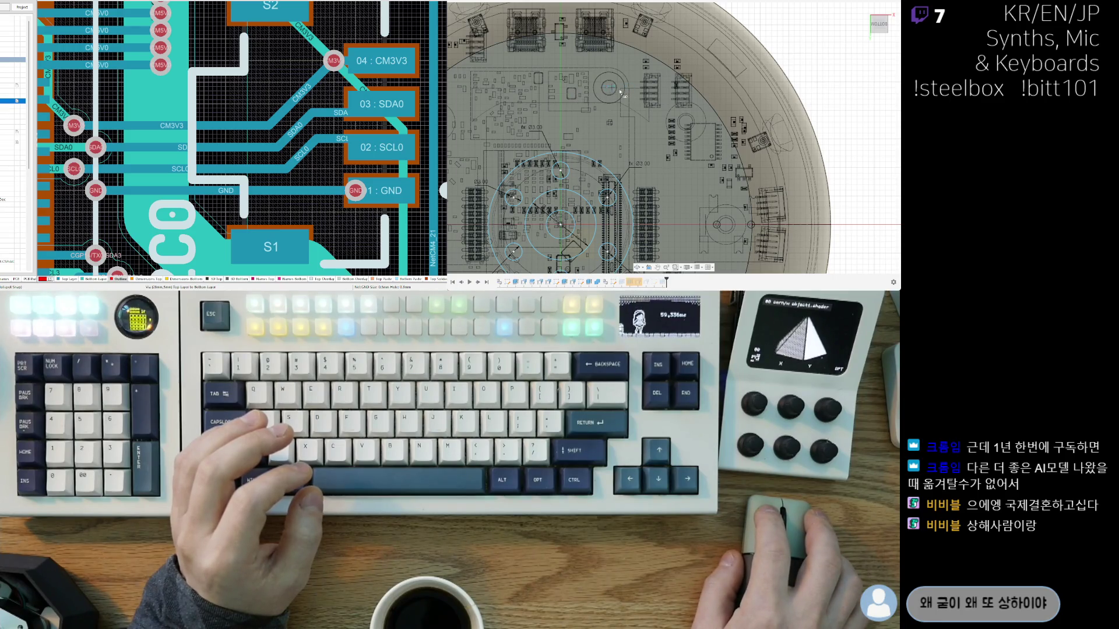
left_click_drag(619, 68, 614, 139)
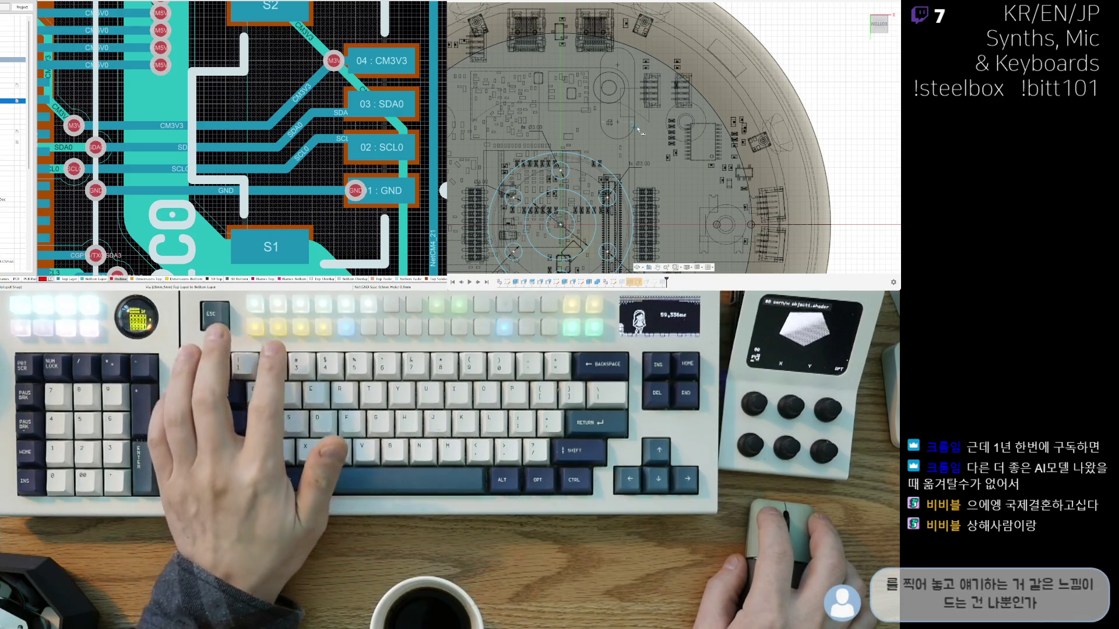
left_click(593, 121)
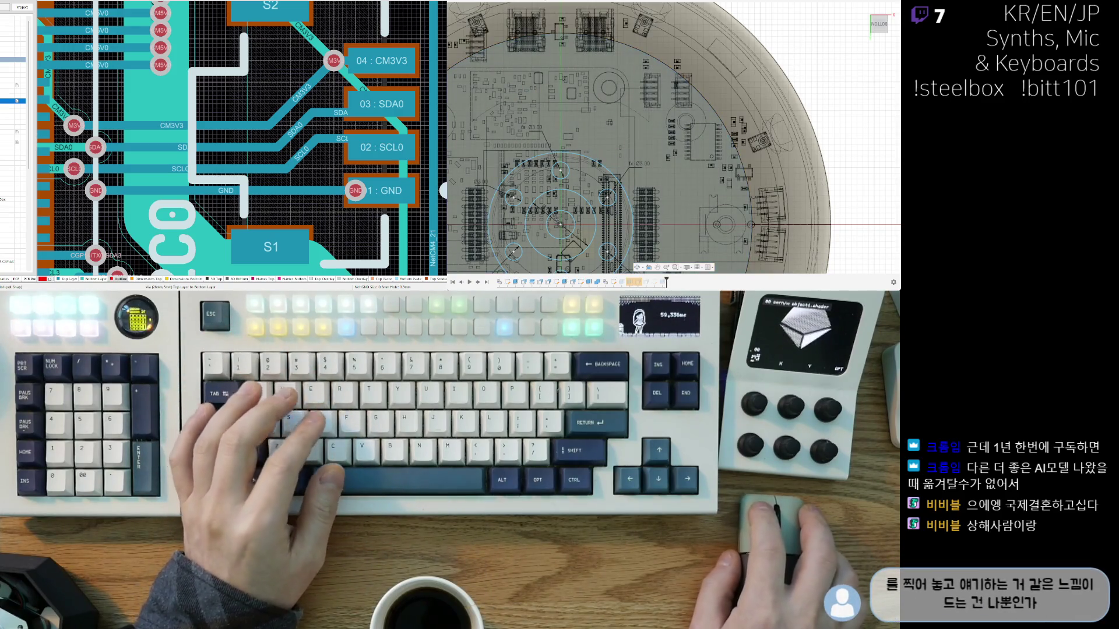
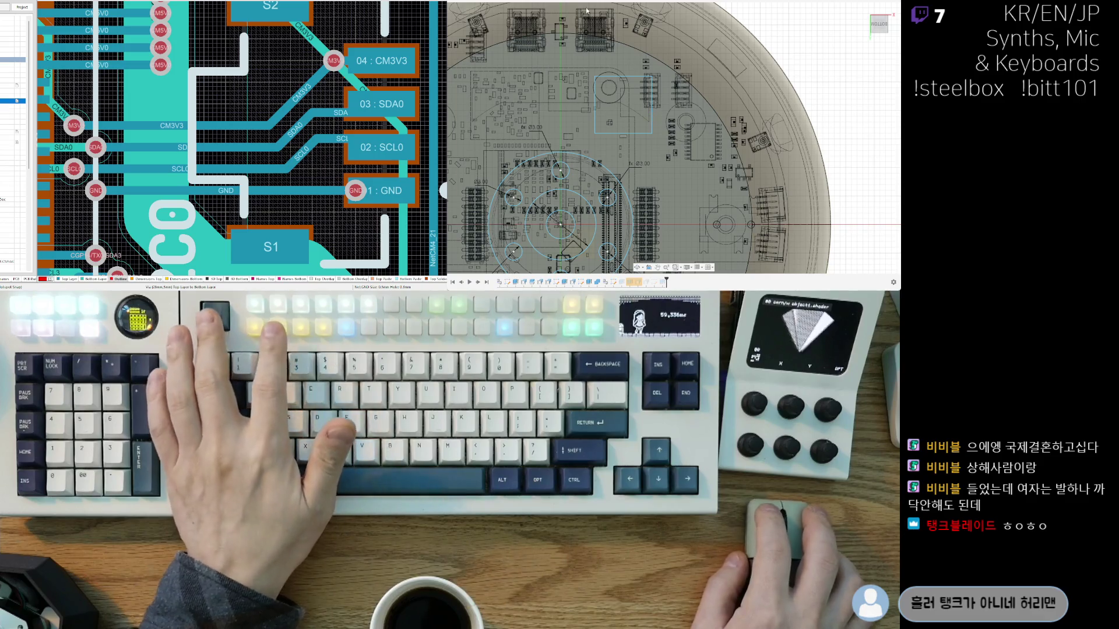
Step: Draw the final arc across the open end so the small rounded rectangle forms a closed profile
left_click(651, 79)
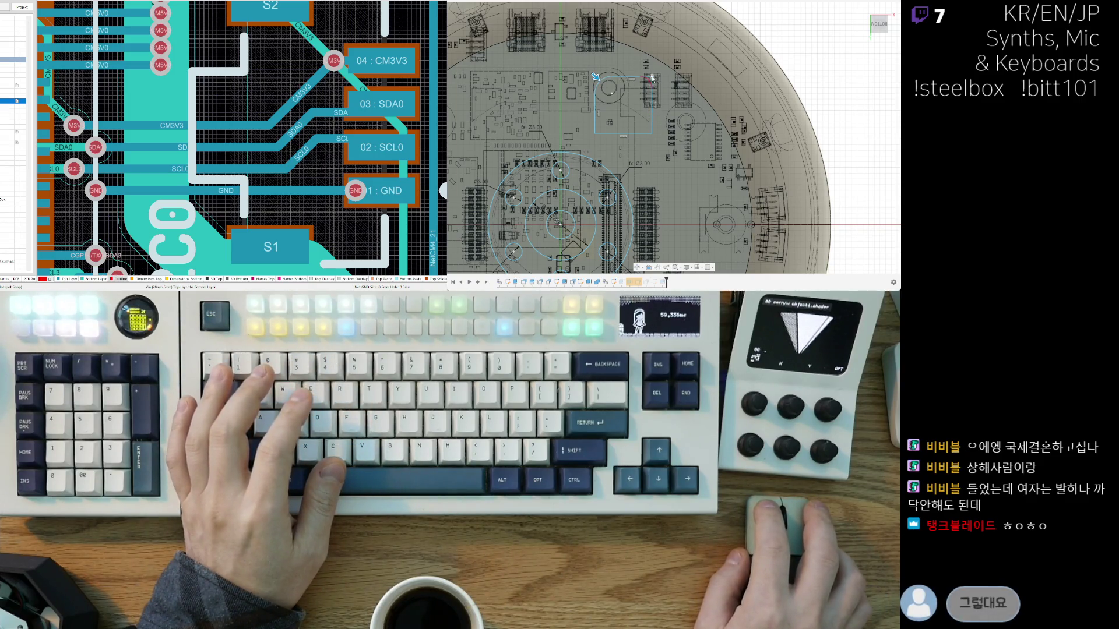
left_click(652, 134)
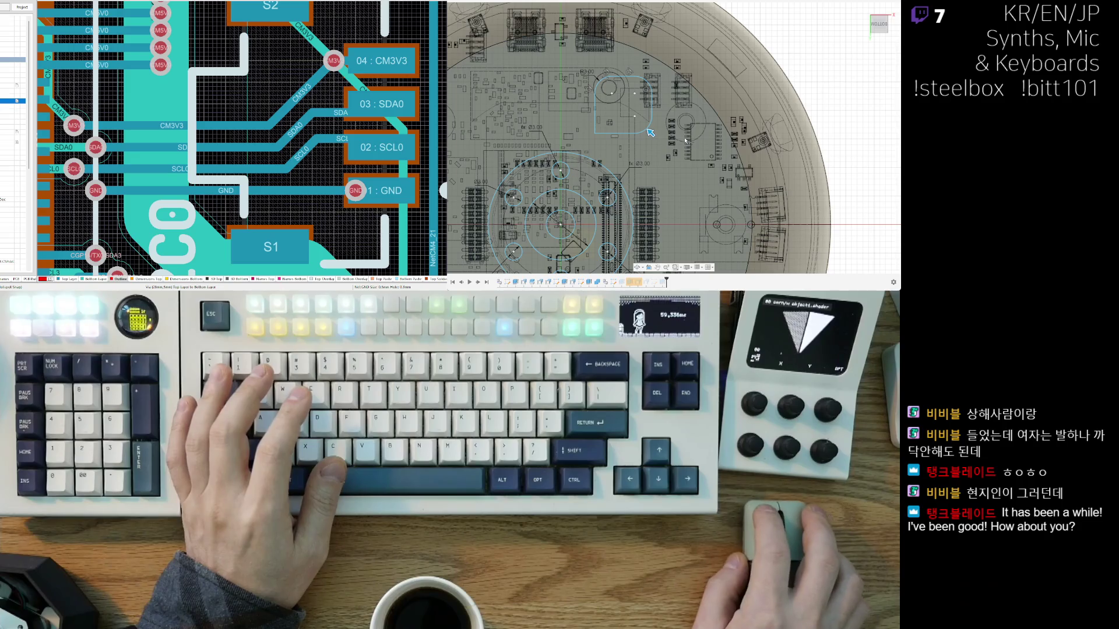
left_click(650, 133)
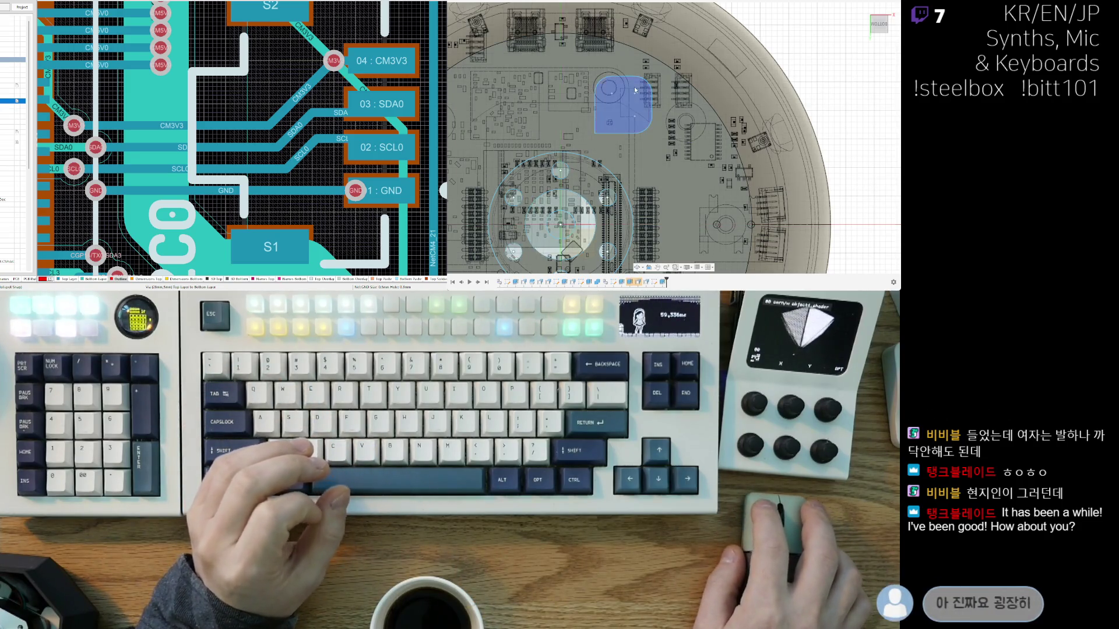
scroll(659, 170, "down", 3)
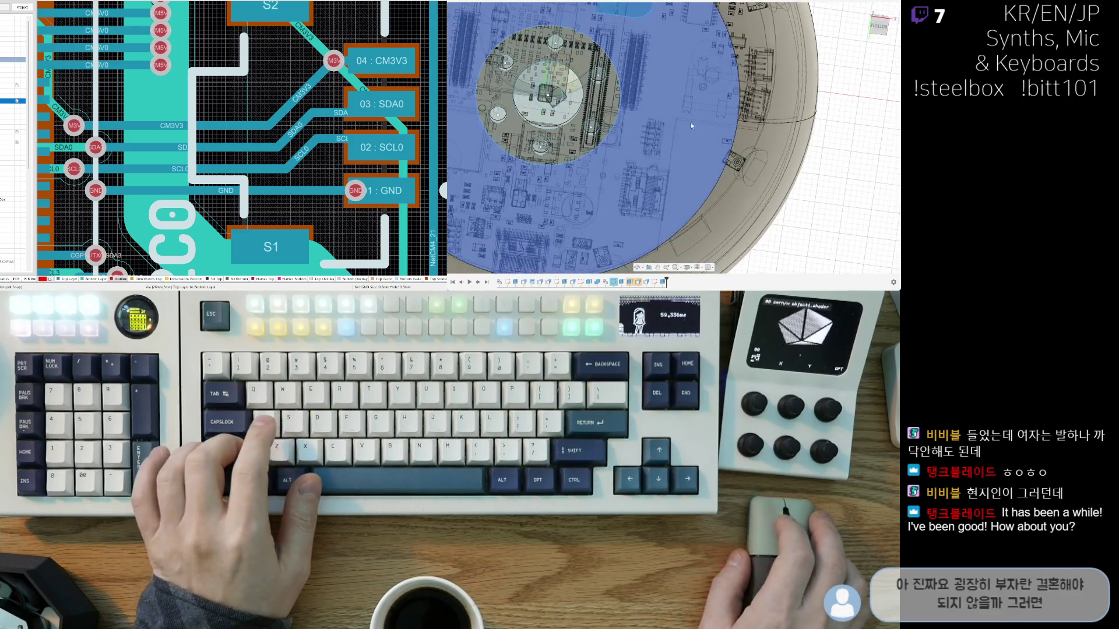
middle_click_drag(647, 192, 669, 135, "shift")
key("Escape")
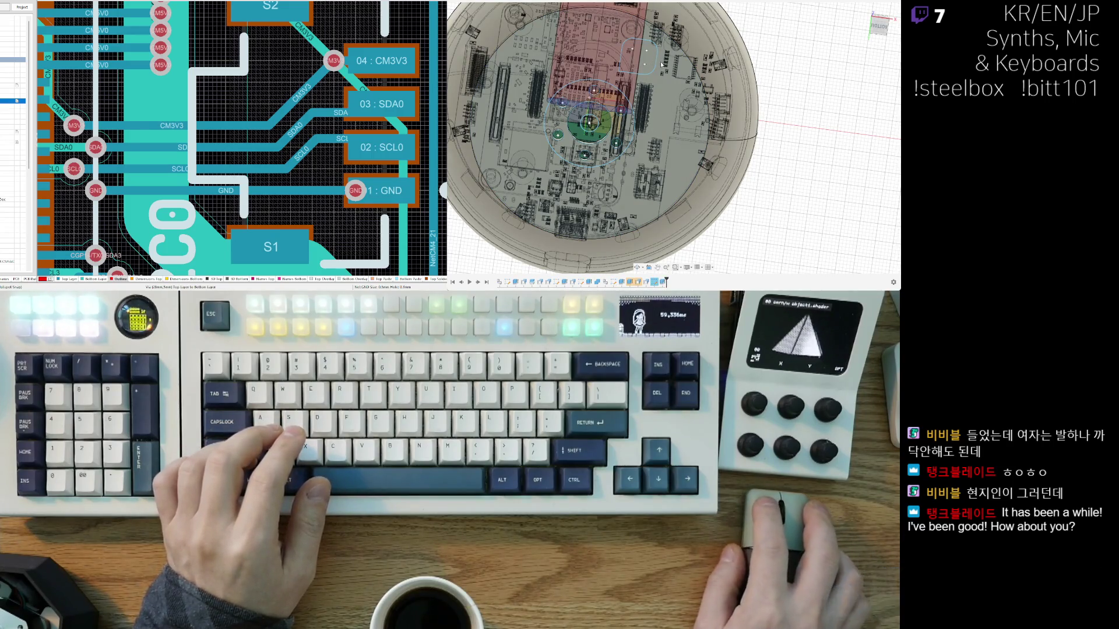
Step: Tilt the model, hide the red and purple translucent bodies, and make the dark base see-through
middle_click_drag(693, 232, 874, 155, "shift")
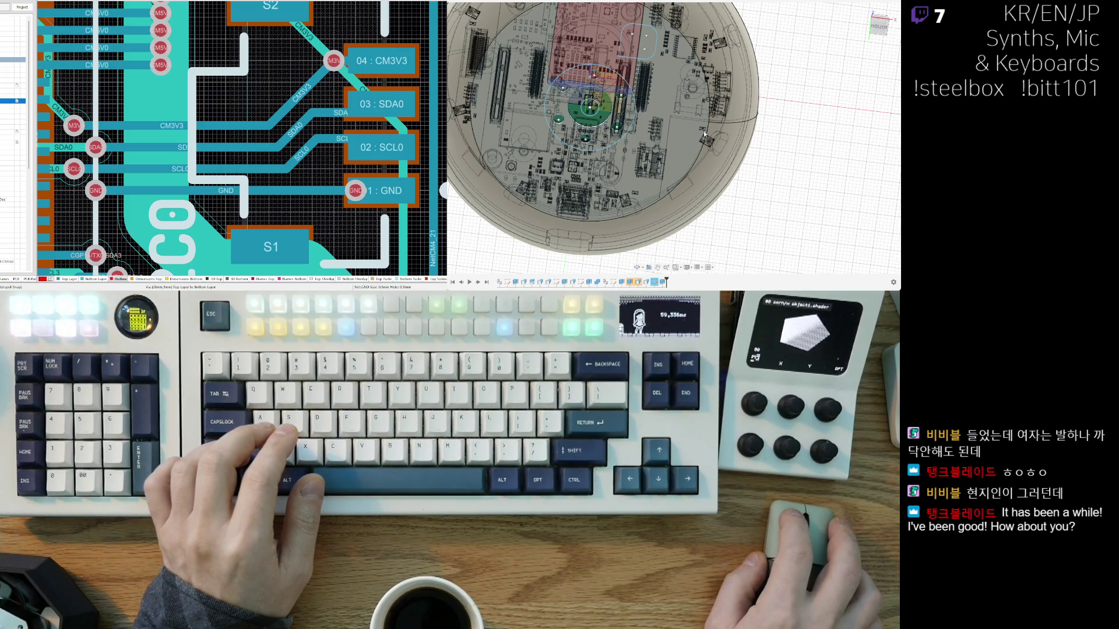
middle_click_drag(664, 137, 640, 193, "shift")
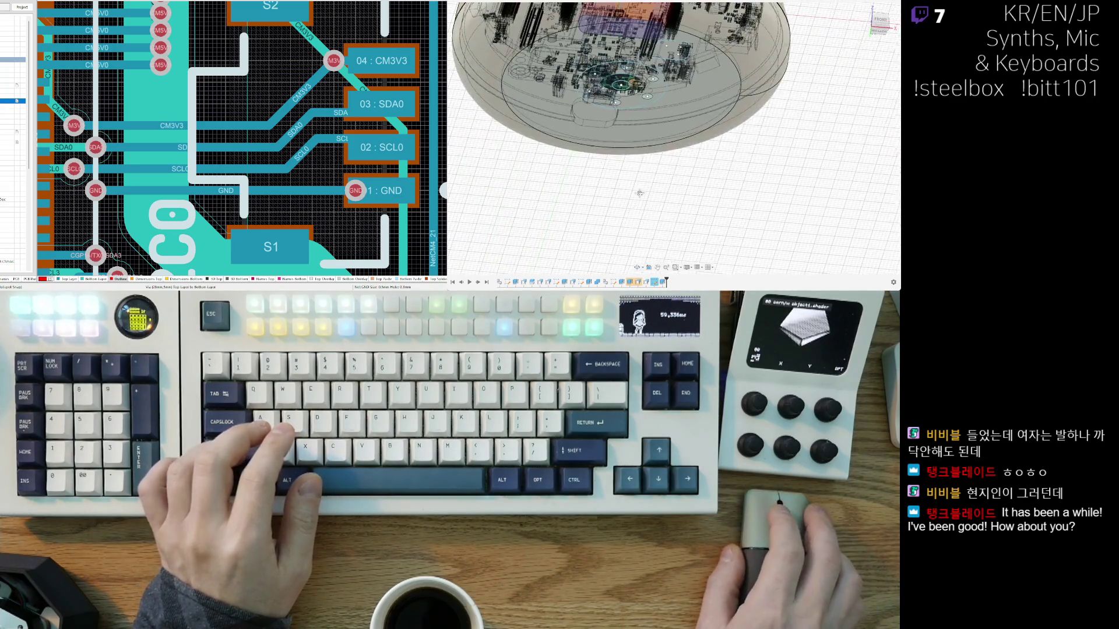
scroll(640, 193, "up", 5)
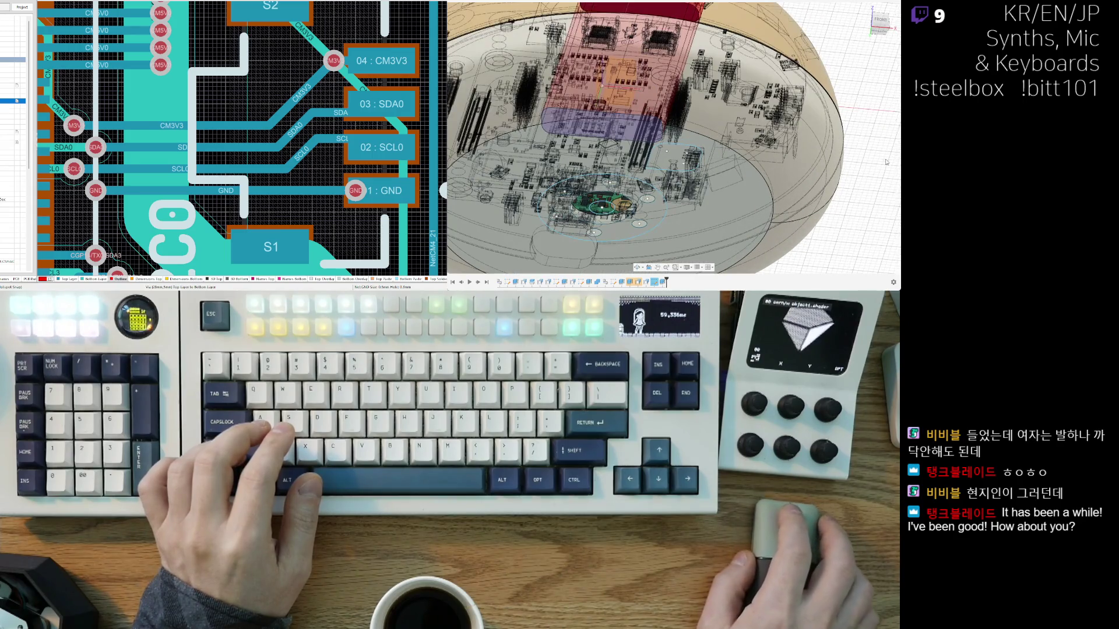
left_click(881, 157)
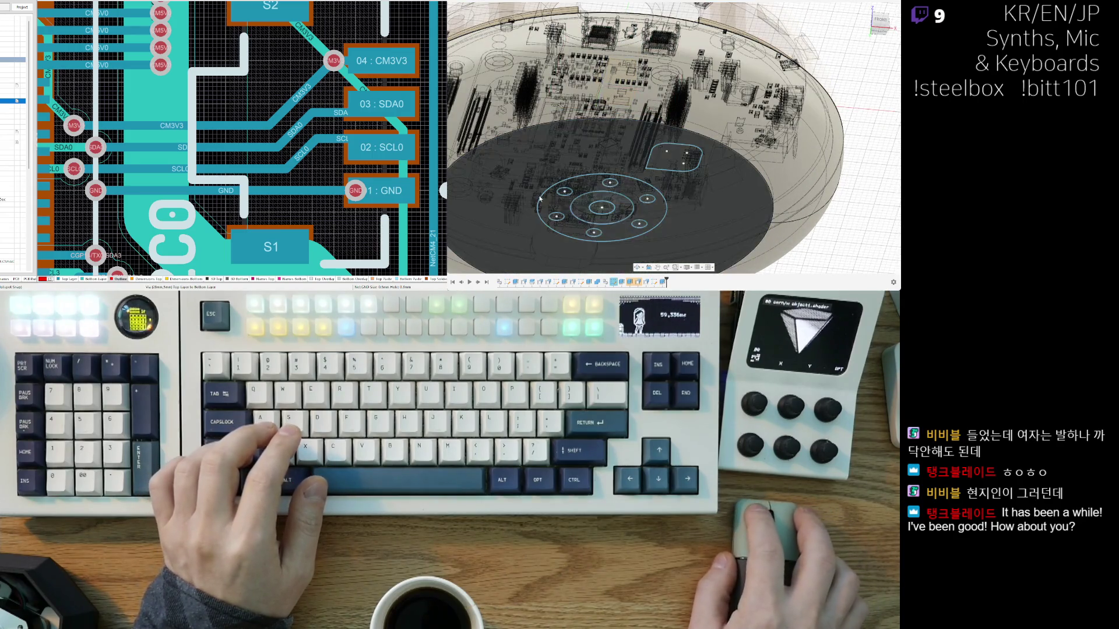
left_click(635, 284)
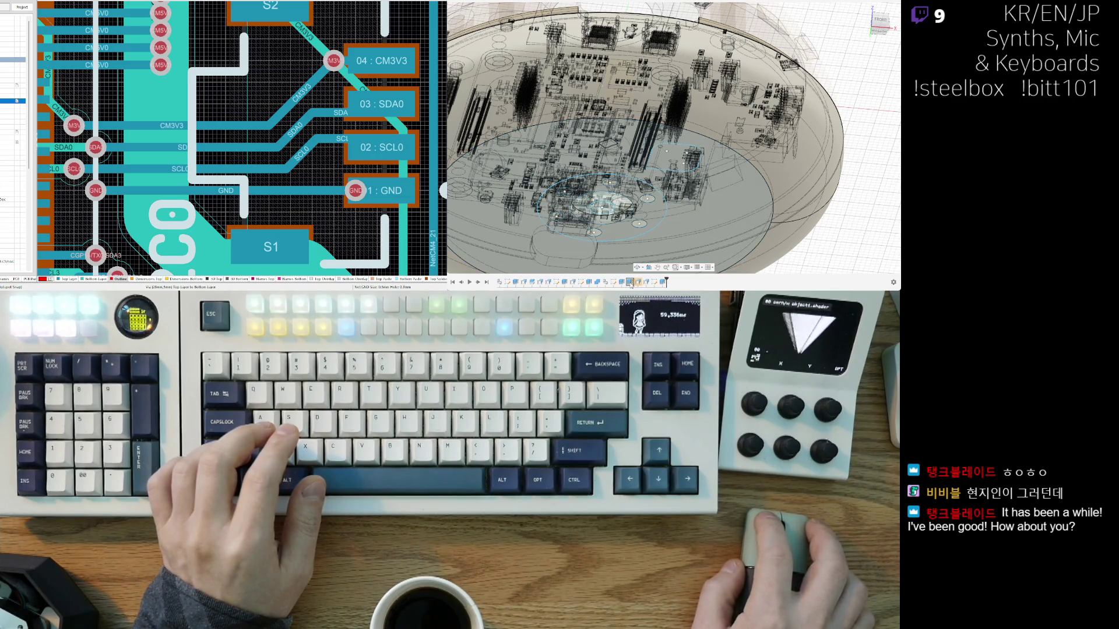
Step: Reopen the base extrusion and reselect its profile as the whole central disk
double_click(630, 283)
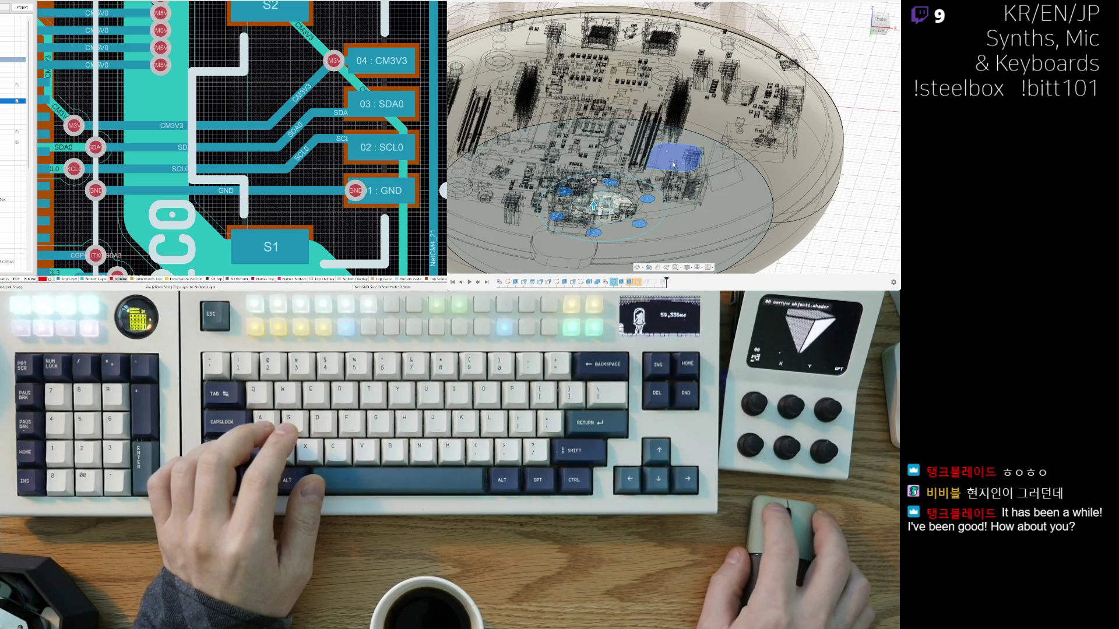
left_click(672, 188)
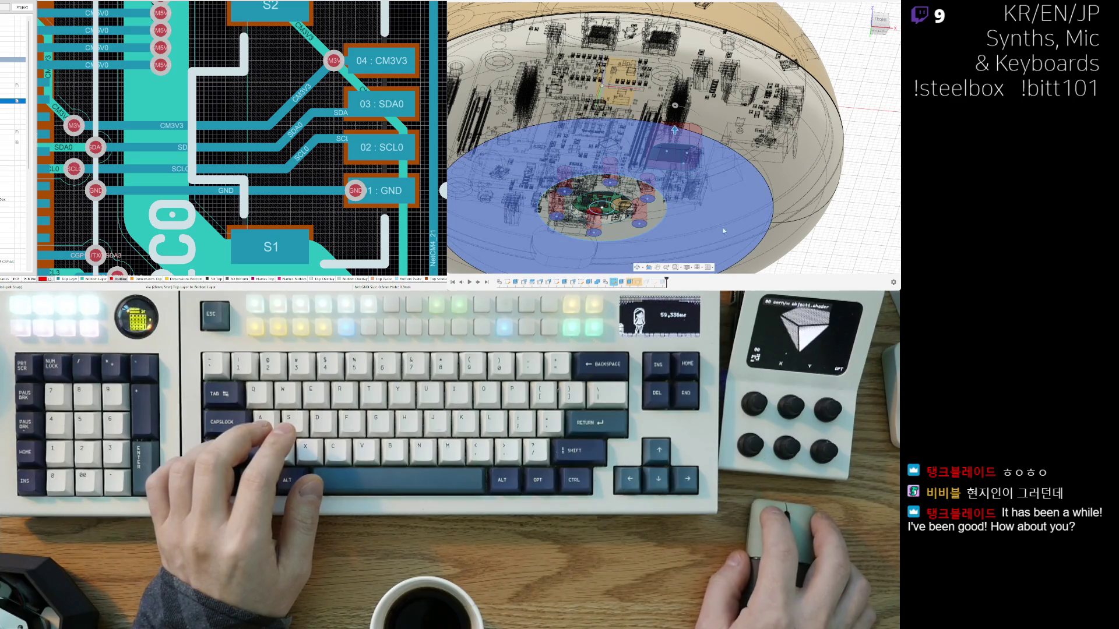
left_click(672, 187)
left_click(614, 204)
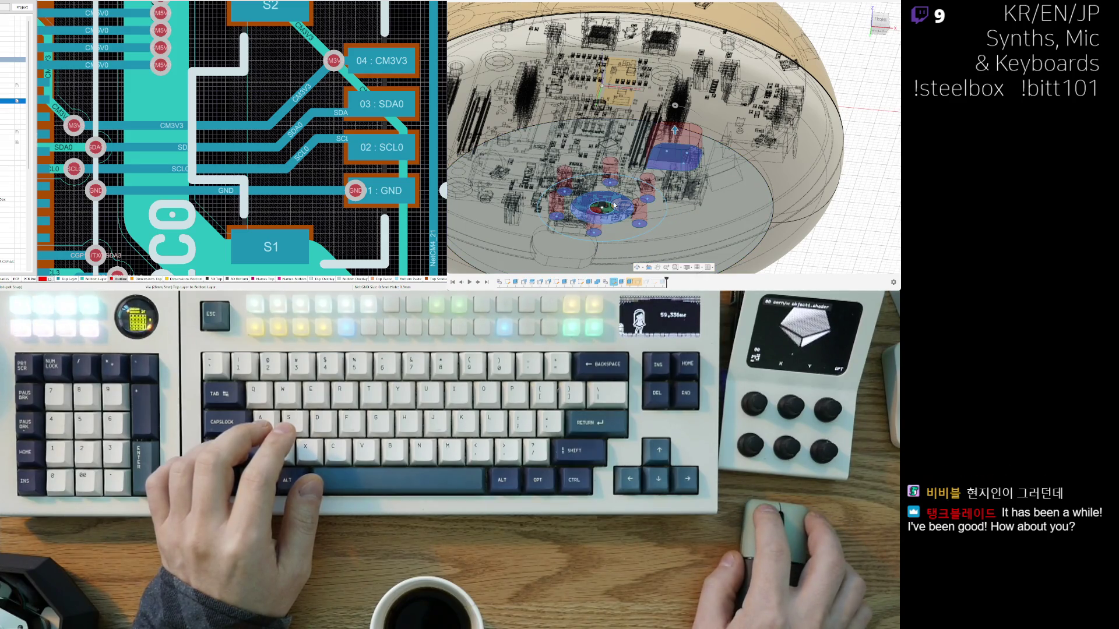
left_click(612, 207)
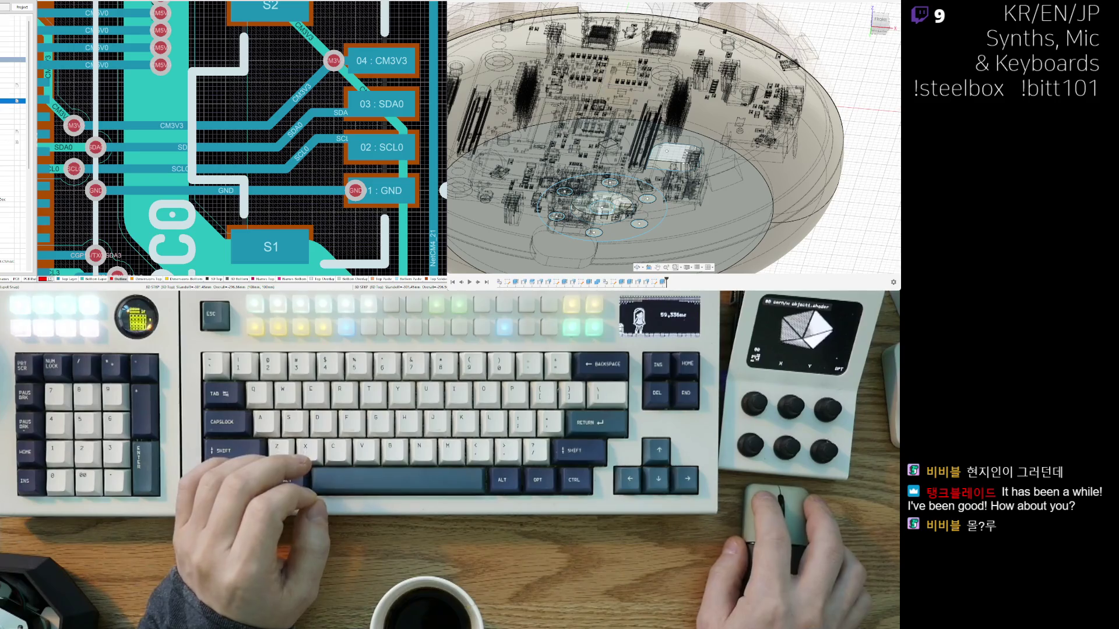
Step: Inspect the enclosure from underneath, a low side angle and near top-down
scroll(745, 207, "down", 10)
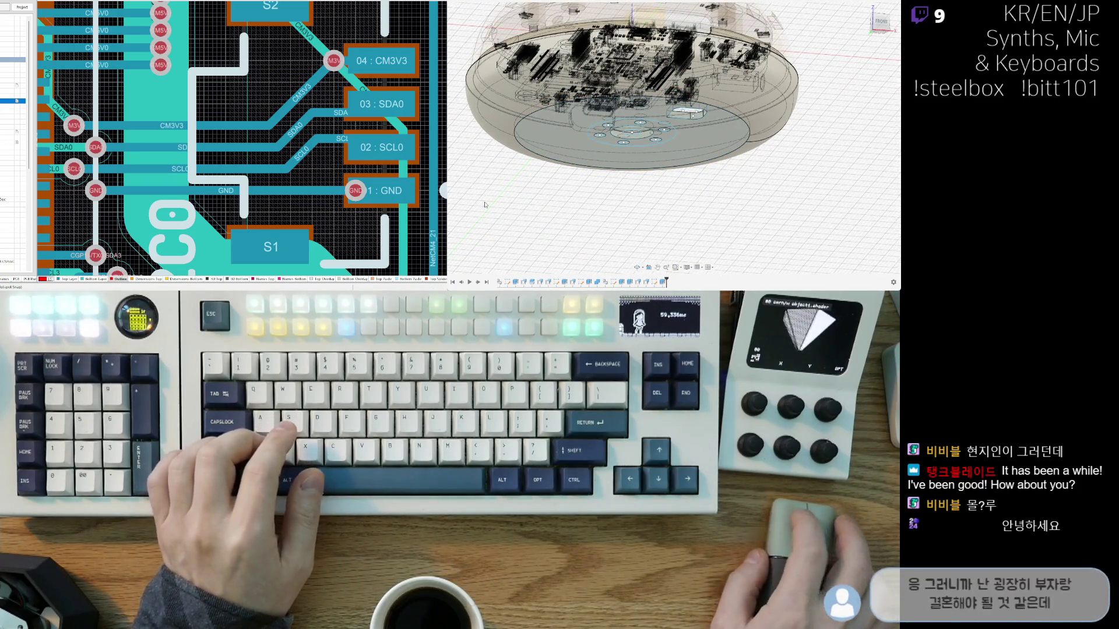
middle_click_drag(679, 182, 664, 154, "shift")
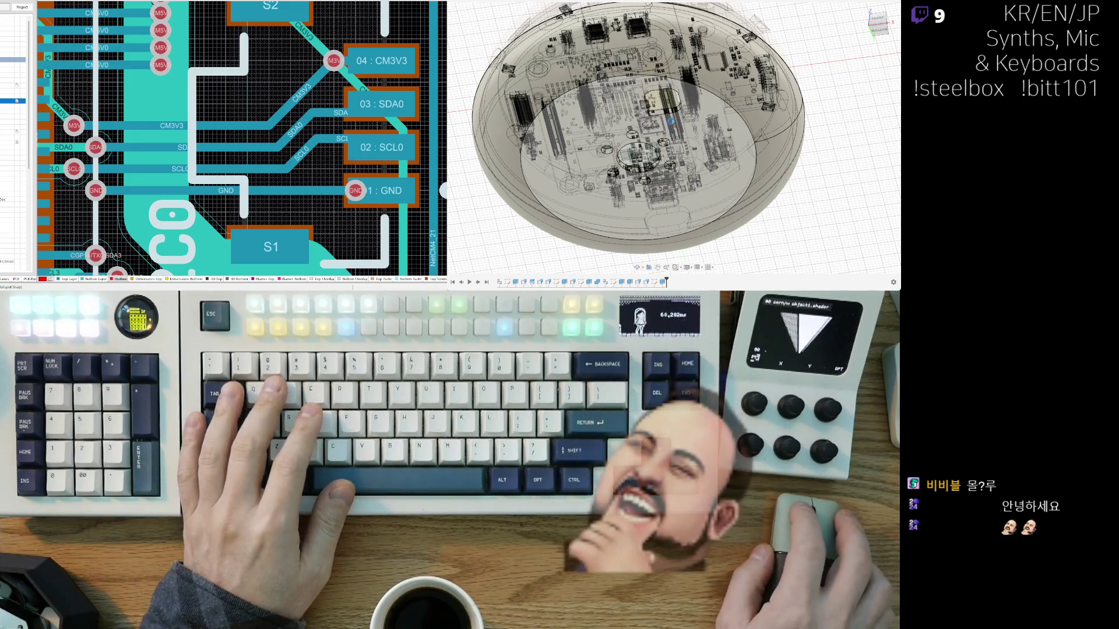
scroll(694, 115, "down", 5)
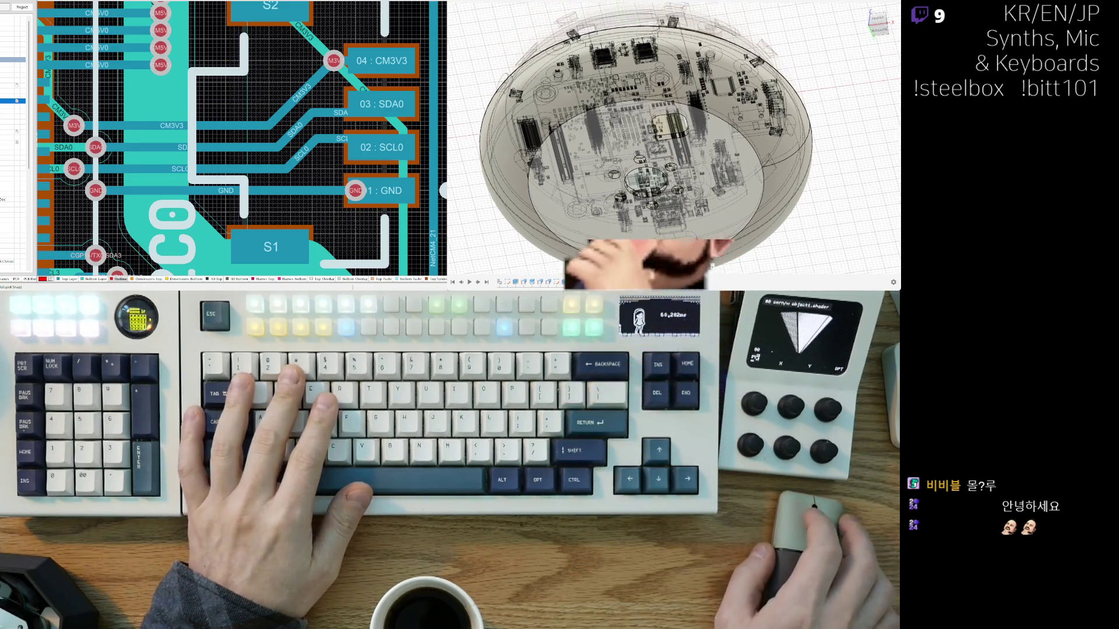
mouse_move(733, 107)
middle_mouse_down("shift")
mouse_move(708, 178)
mouse_move(634, 211)
middle_mouse_up("shift")
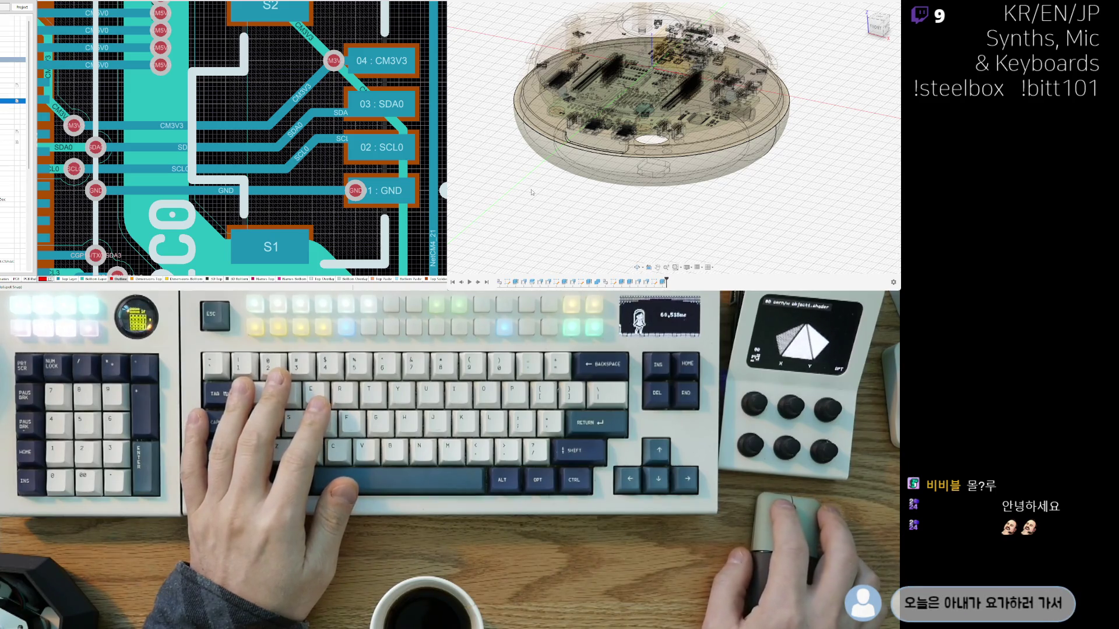
middle_click_drag(638, 192, 685, 209)
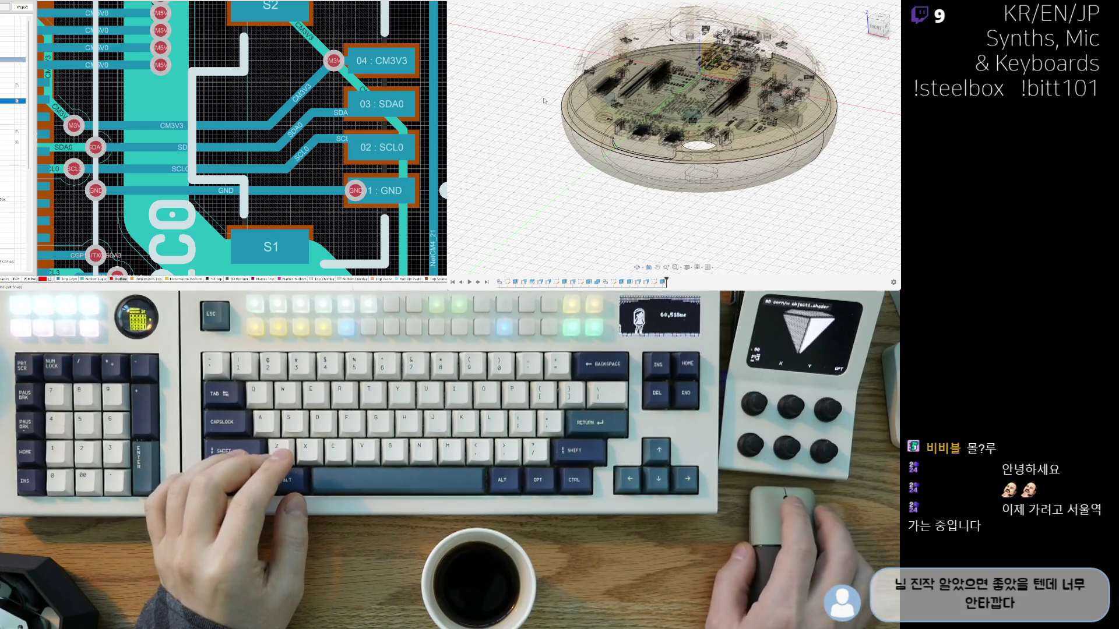
middle_click_drag(544, 101, 551, 88, "shift")
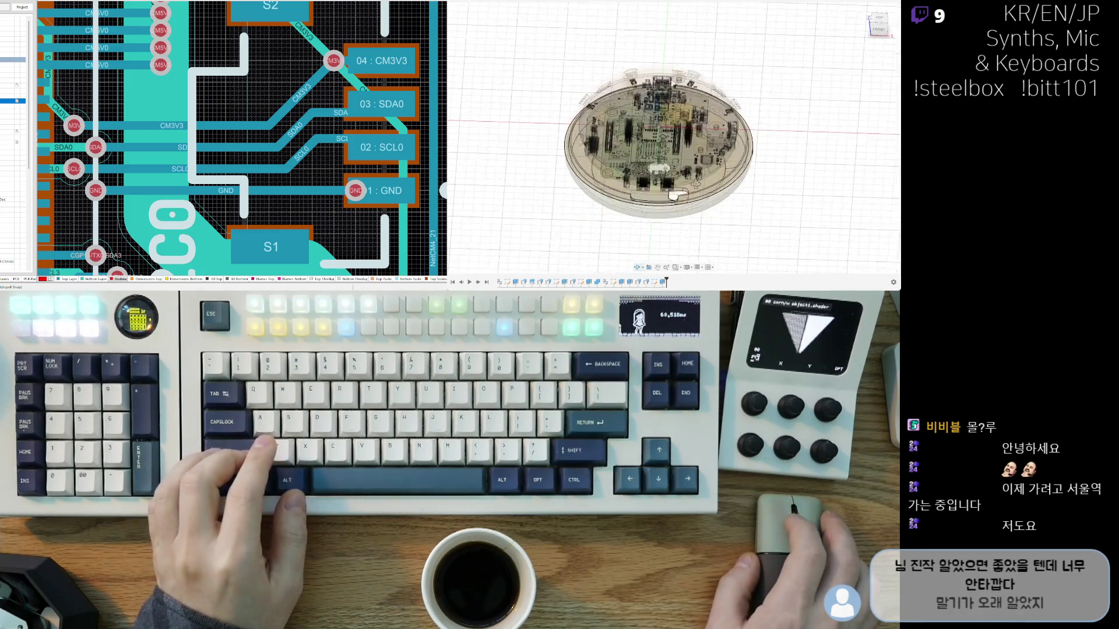
middle_click_drag(673, 196, 676, 197, "shift")
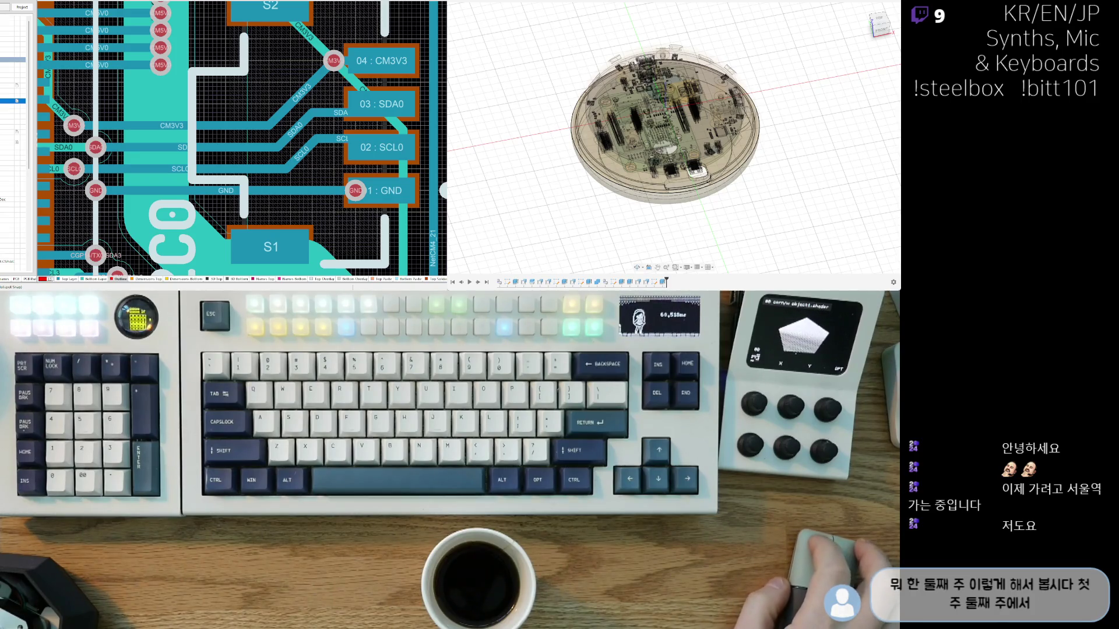
mouse_move(640, 221)
middle_mouse_down("shift")
mouse_move(640, 237)
mouse_move(708, 216)
middle_mouse_up("shift")
scroll(640, 237, "up", 3)
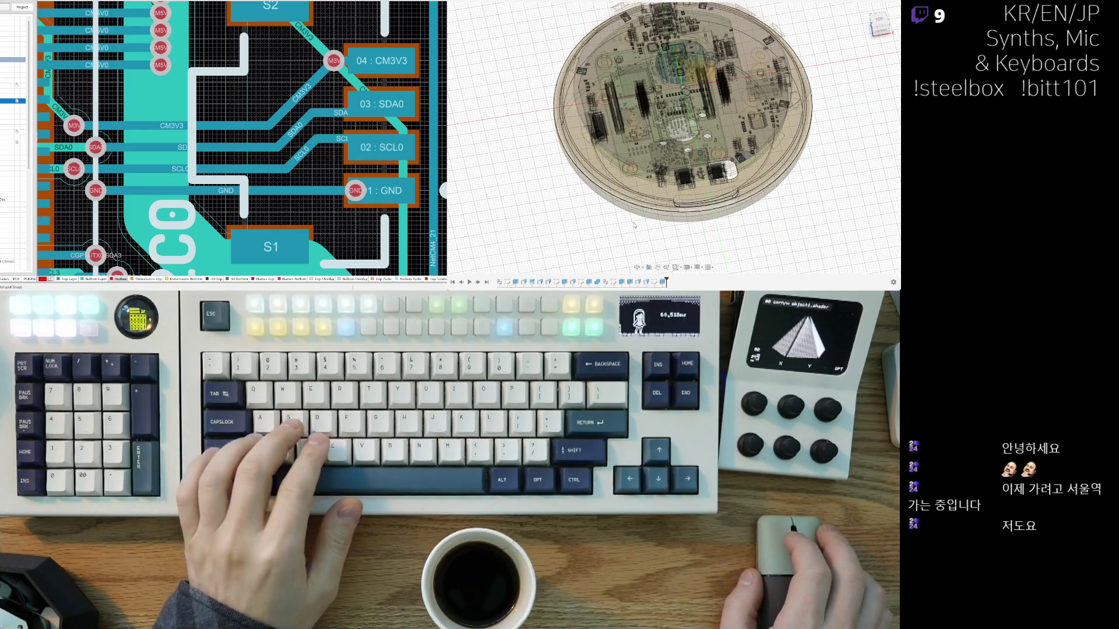
mouse_move(635, 226)
middle_mouse_down("shift")
mouse_move(670, 226)
mouse_move(668, 237)
middle_mouse_up("shift")
scroll(668, 237, "up", 5)
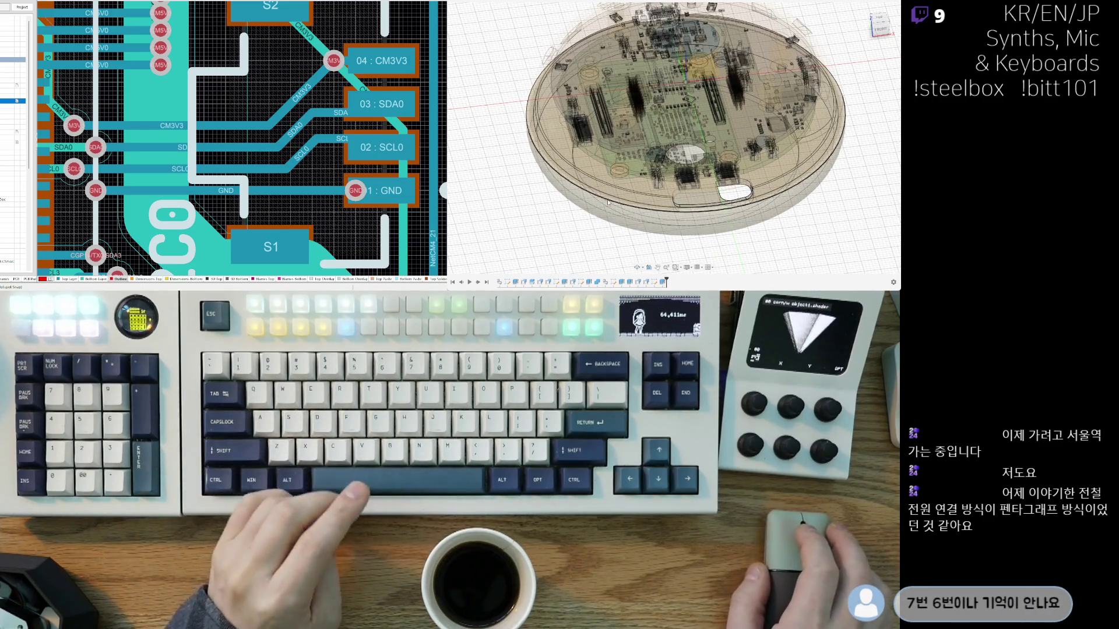
middle_click_drag(603, 236, 588, 257, "shift")
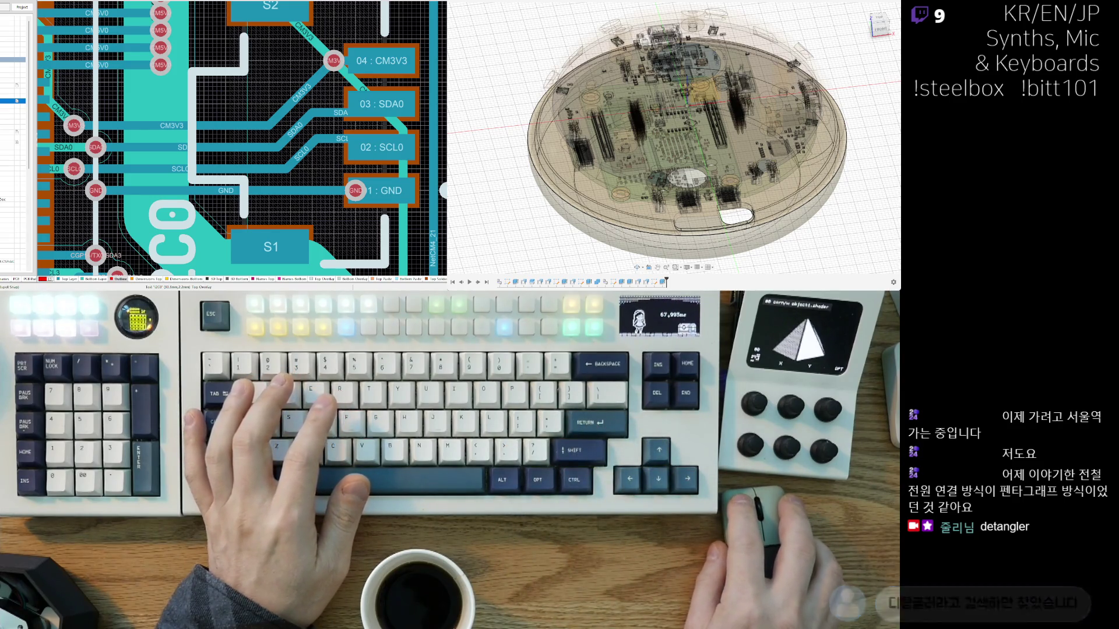
scroll(613, 234, "down", 3)
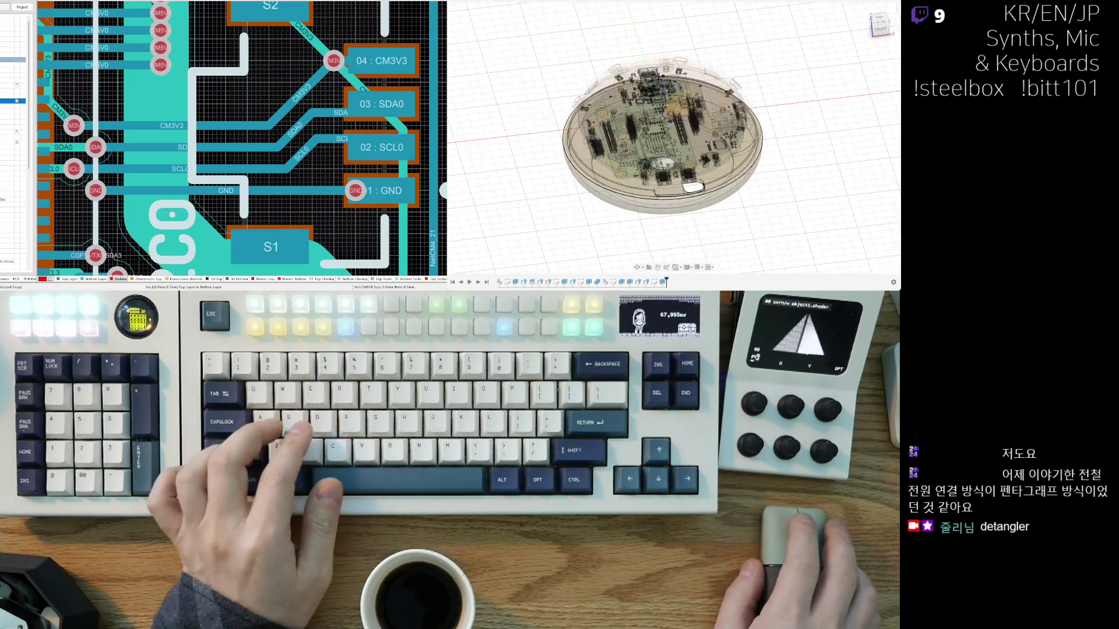
scroll(614, 233, "up", 1)
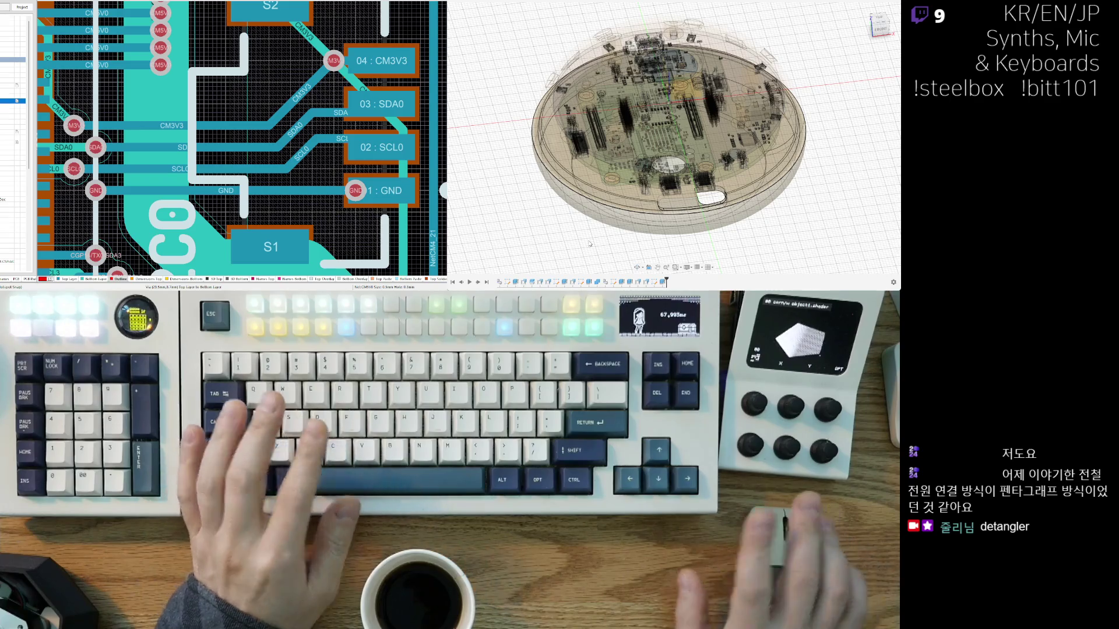
scroll(645, 181, "down", 2)
scroll(646, 181, "up", 2)
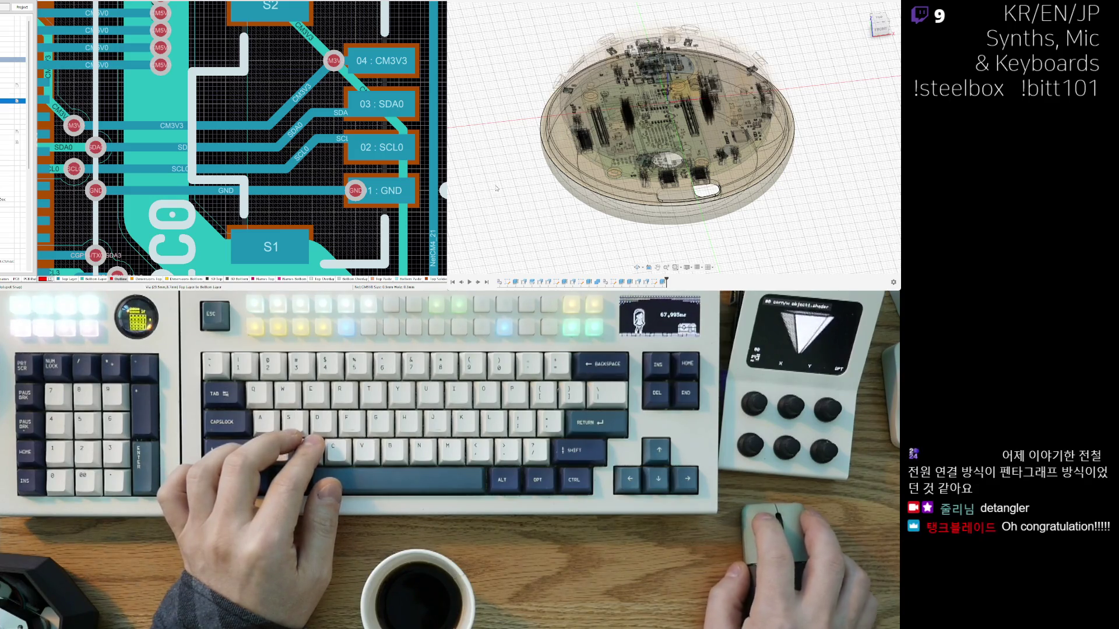
middle_click_drag(606, 231, 609, 233, "shift")
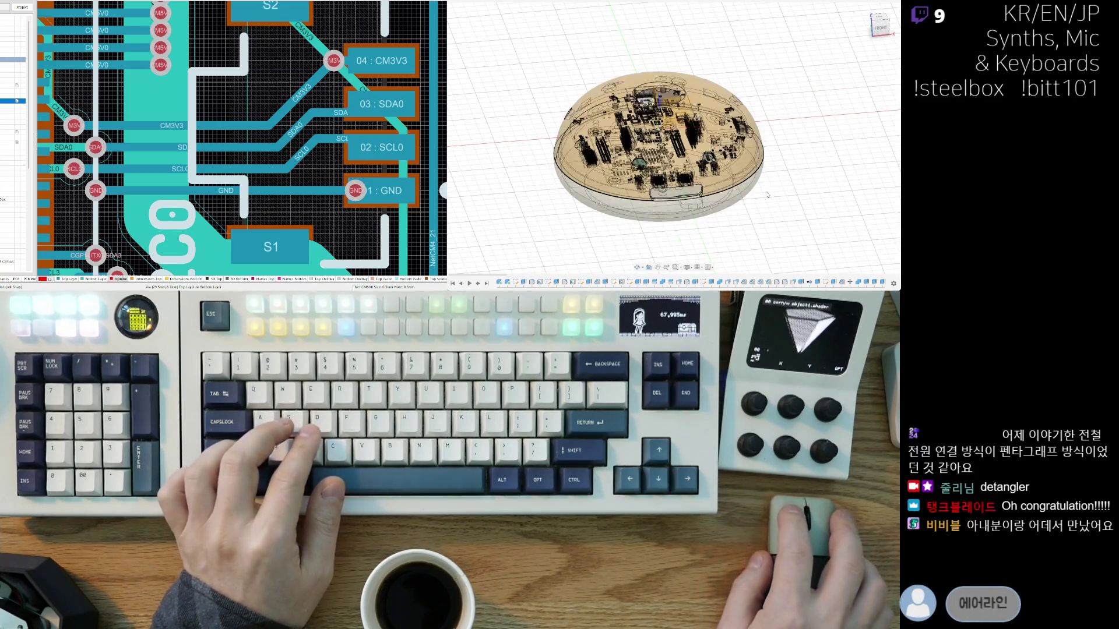
Step: Zoom in on the rounded side port in the rim and jump to its cutting feature
scroll(810, 141, "down", 3)
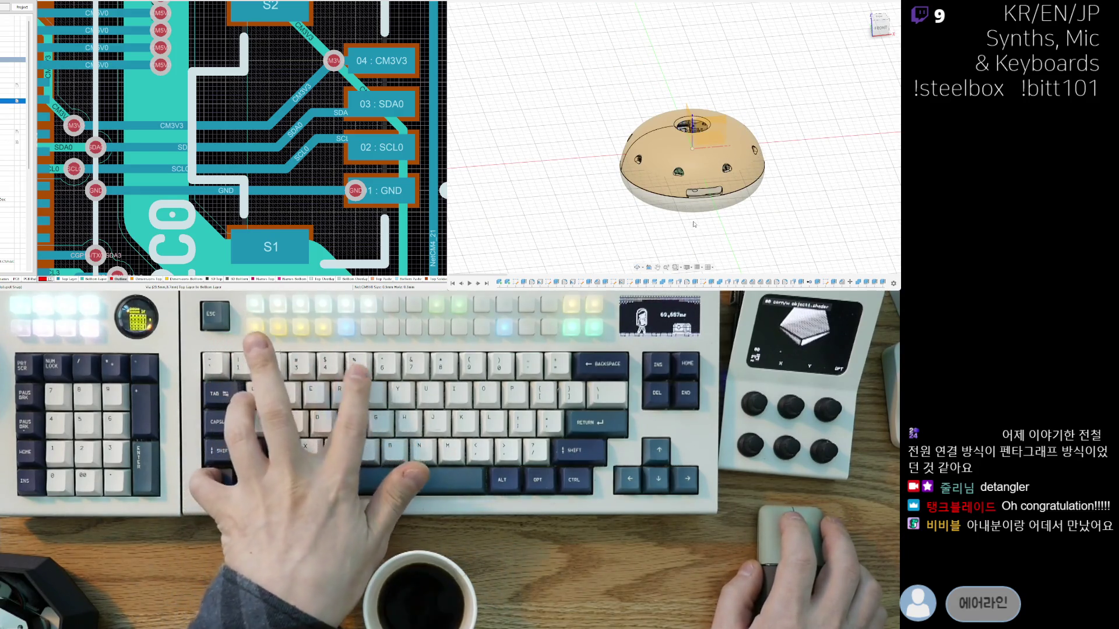
mouse_move(696, 233)
middle_mouse_down("shift")
mouse_move(677, 209)
mouse_move(650, 209)
mouse_move(647, 173)
middle_mouse_up("shift")
scroll(694, 235, "up", 4)
scroll(648, 173, "up", 10)
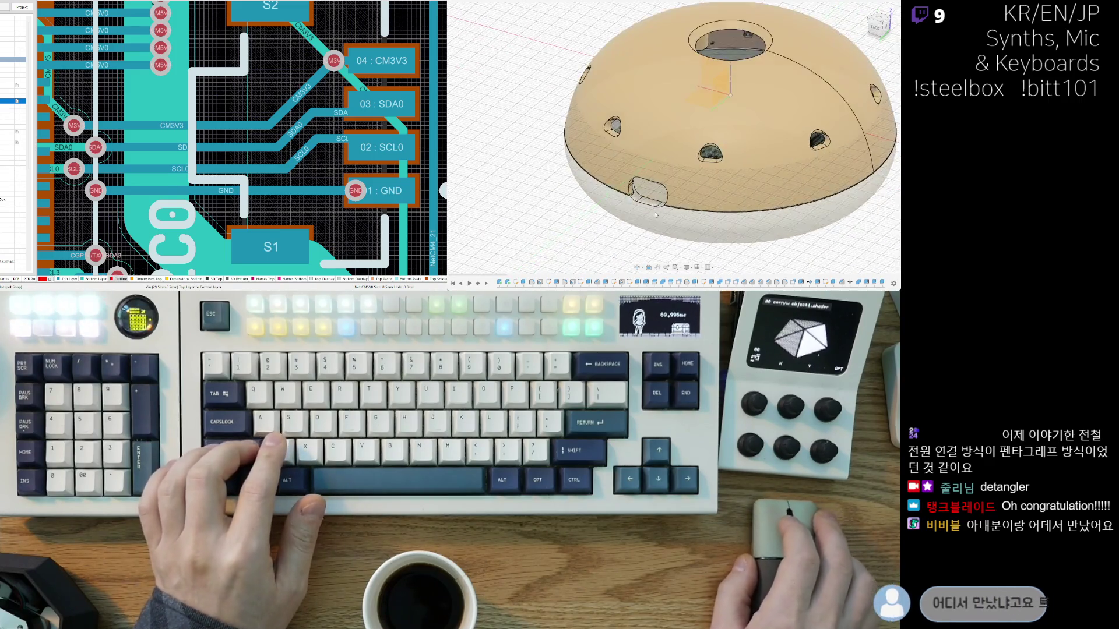
scroll(642, 178, "up", 10)
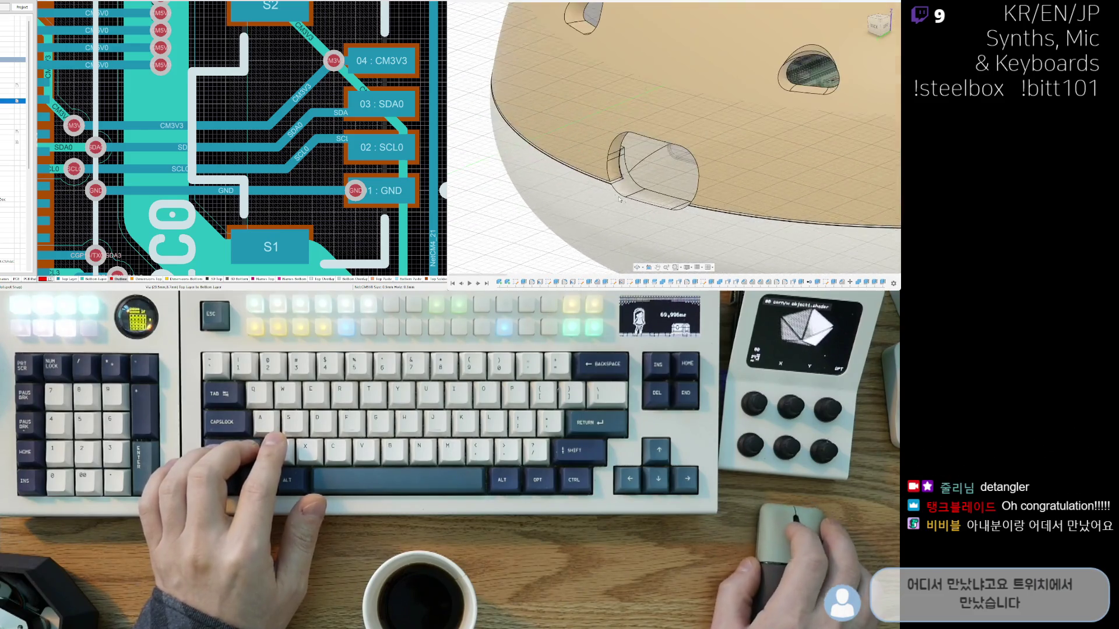
middle_click_drag(643, 238, 641, 245, "shift")
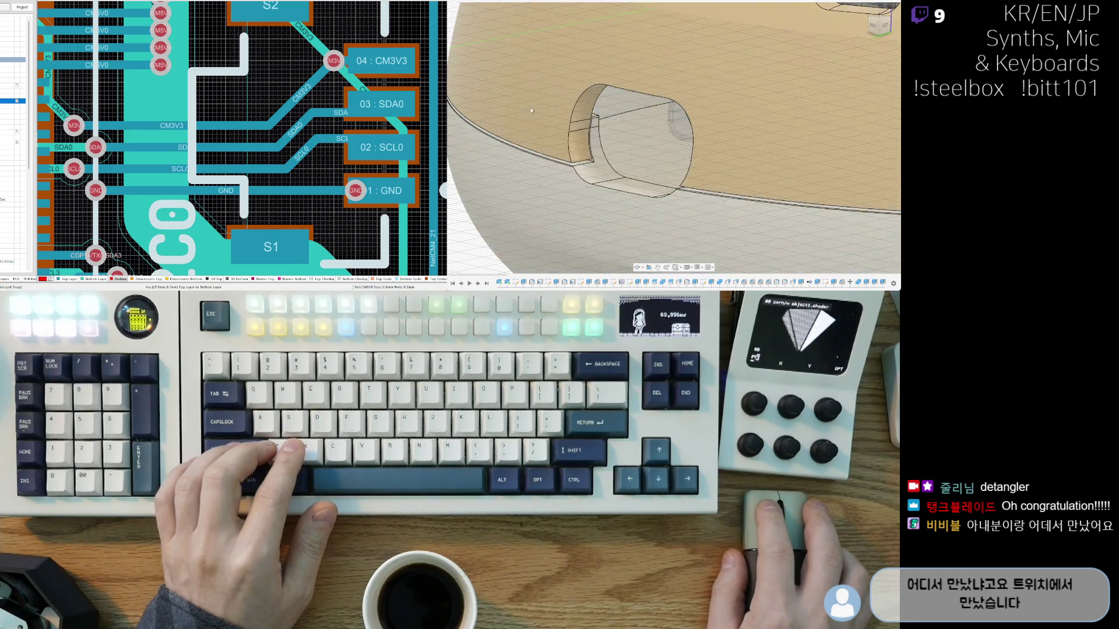
double_click(616, 114)
scroll(616, 114, "down", 5)
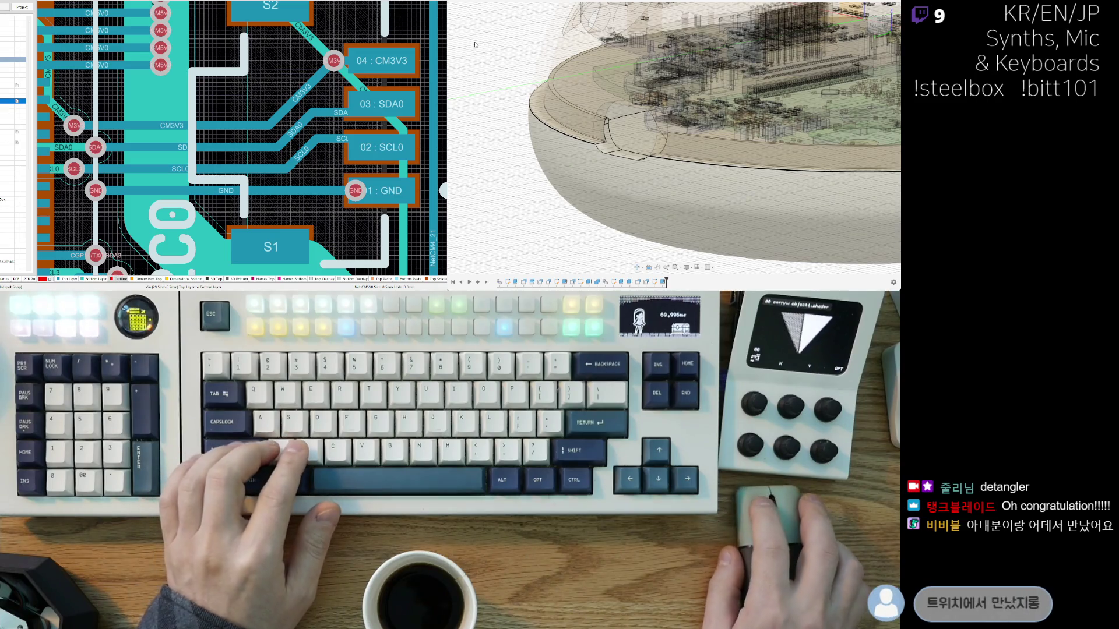
Step: Turn on a section cut through the enclosure and zoom in on it
key("ctrl+z")
scroll(678, 108, "up", 5)
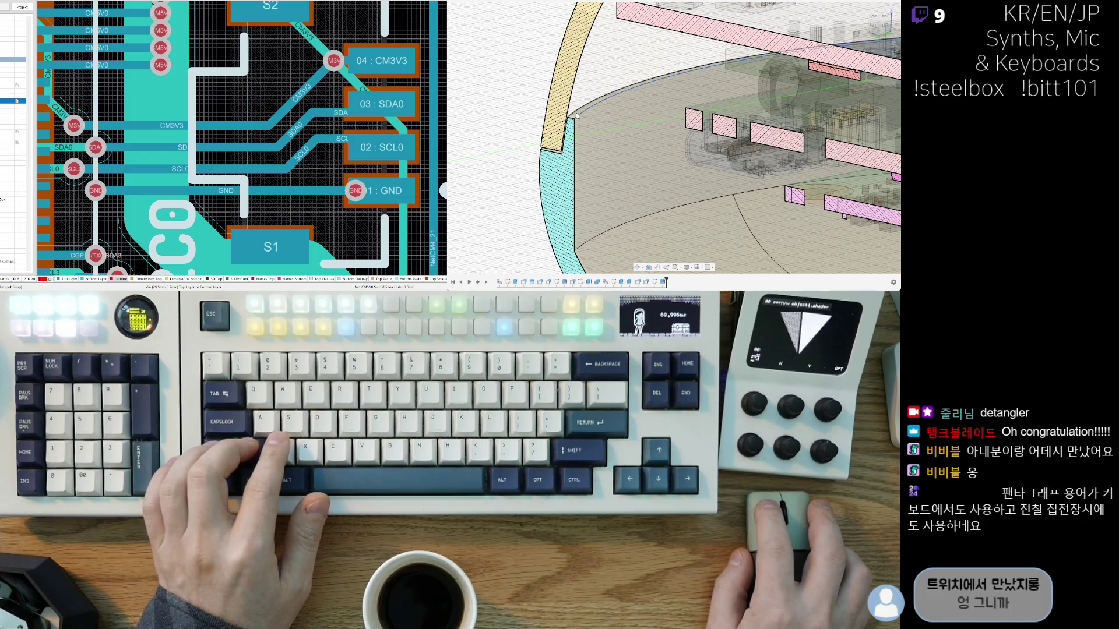
scroll(576, 114, "up", 3)
scroll(577, 111, "up", 2)
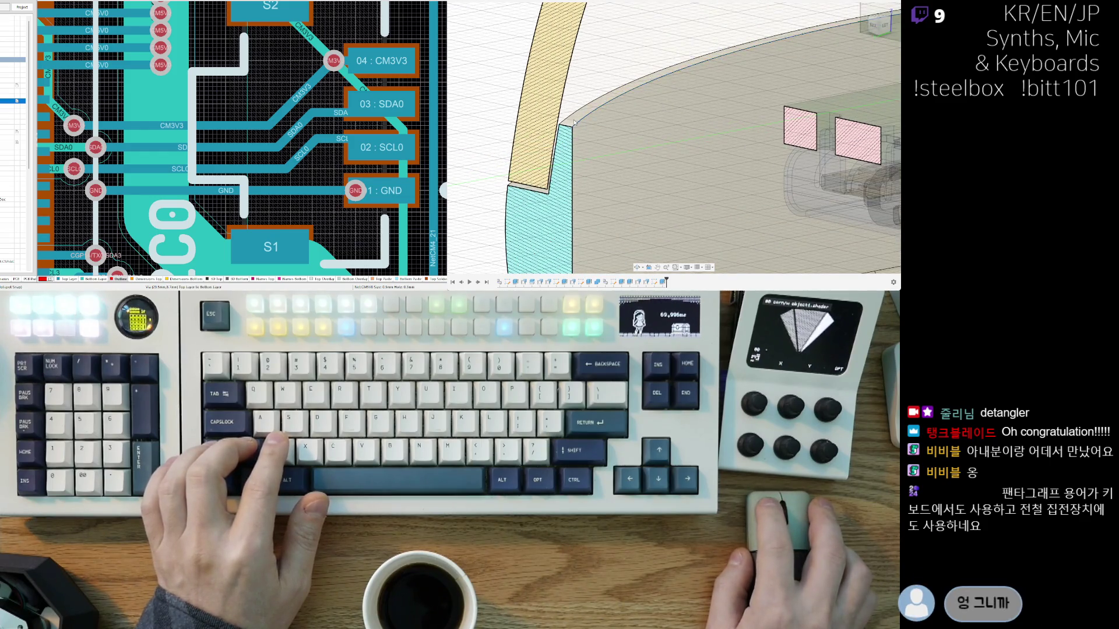
Step: Select the rim wall's top face for Press Pull, cancel it, and orbit closer to the wall
left_click(575, 123)
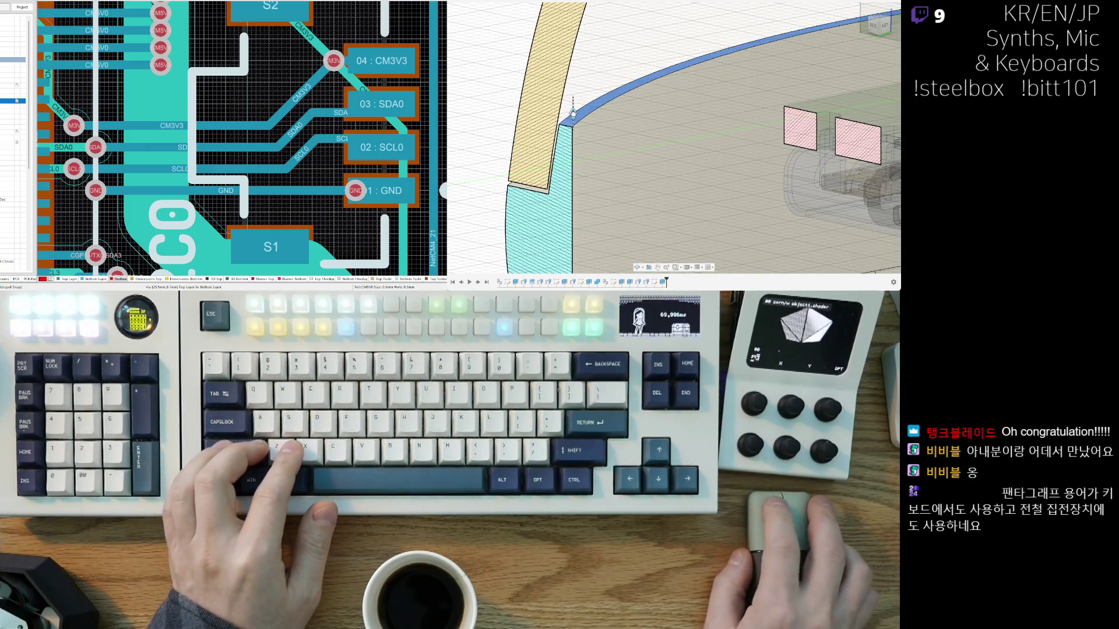
key("q")
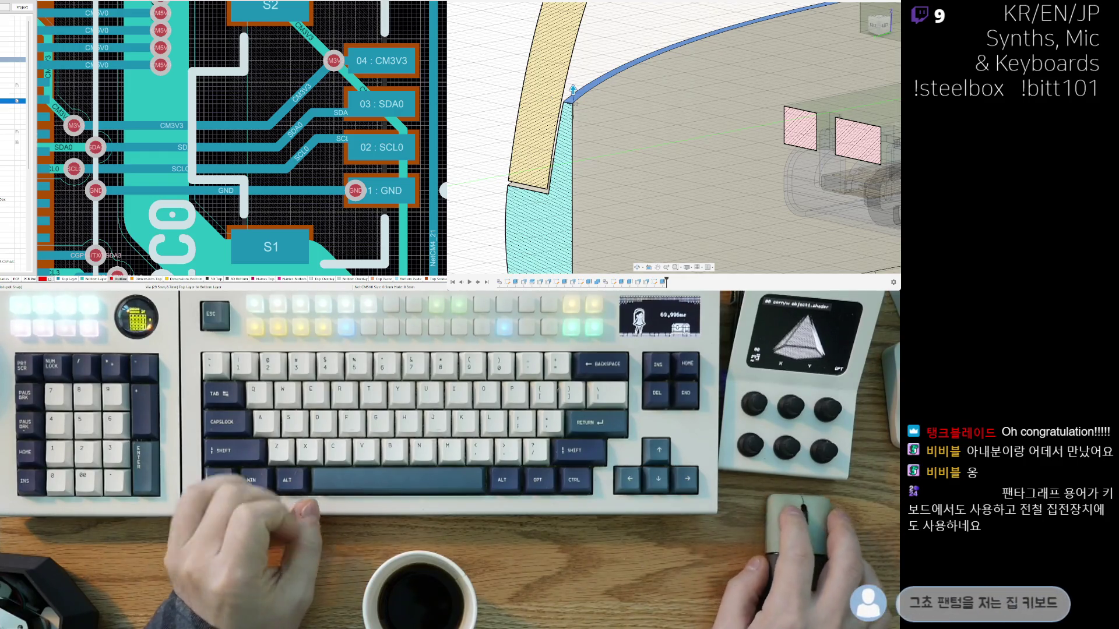
key("ctrl+z")
middle_click_drag(587, 165, 632, 178, "shift")
scroll(647, 173, "down", 10)
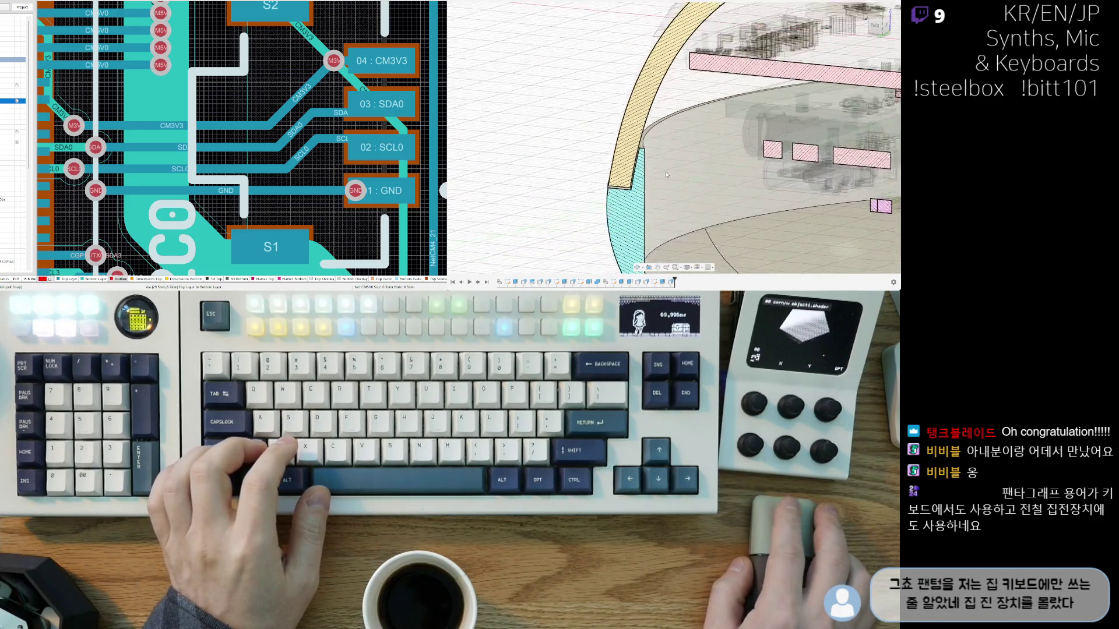
scroll(565, 153, "up", 5)
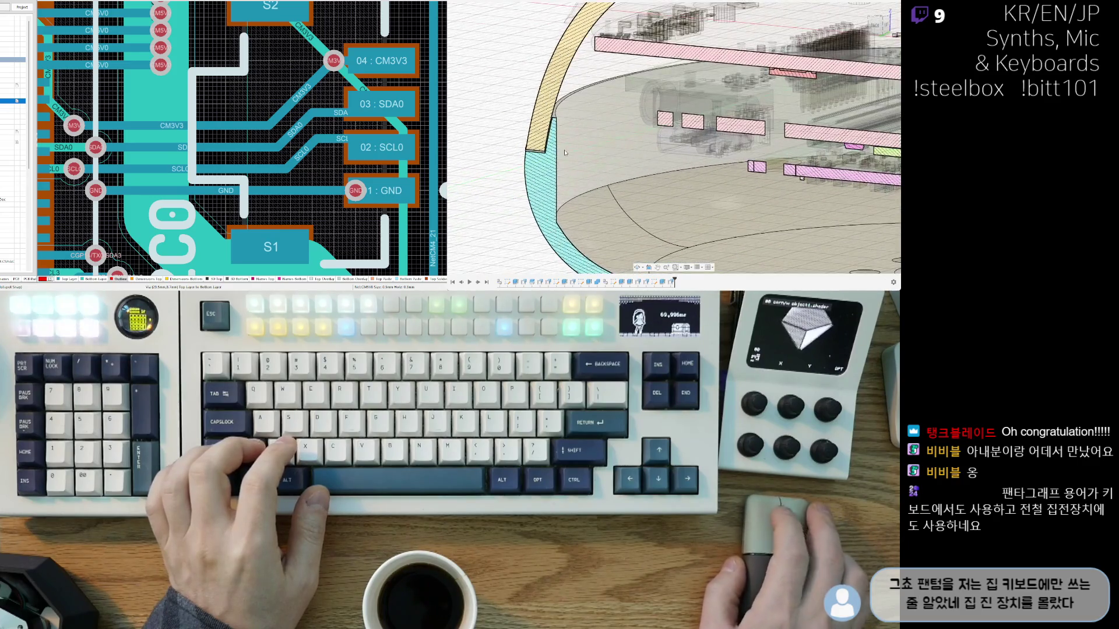
scroll(626, 144, "up", 6)
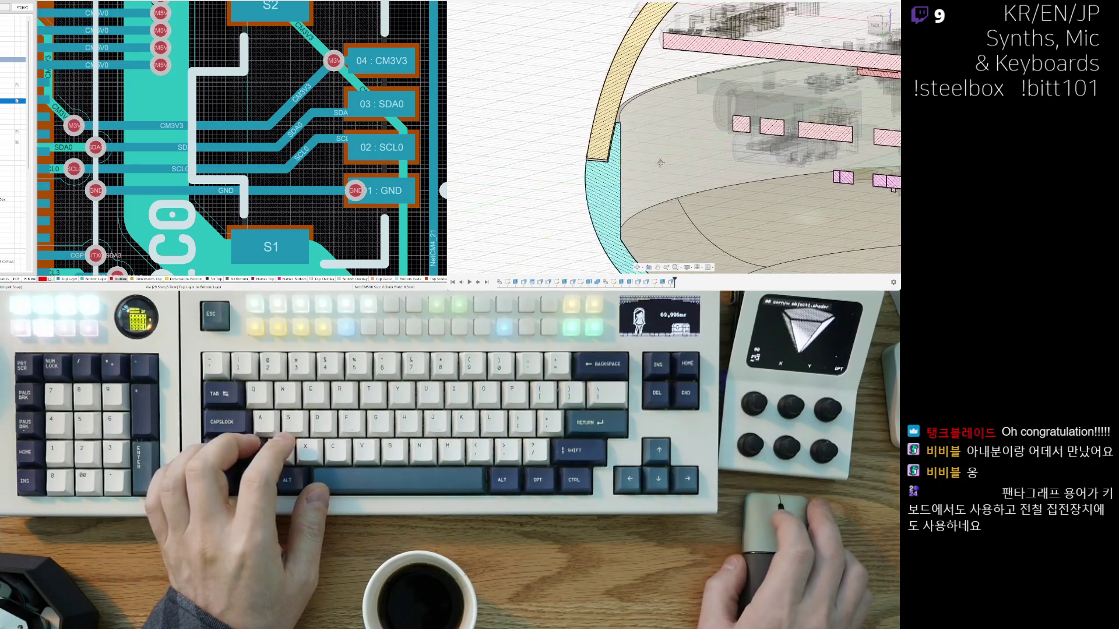
scroll(626, 144, "up", 4)
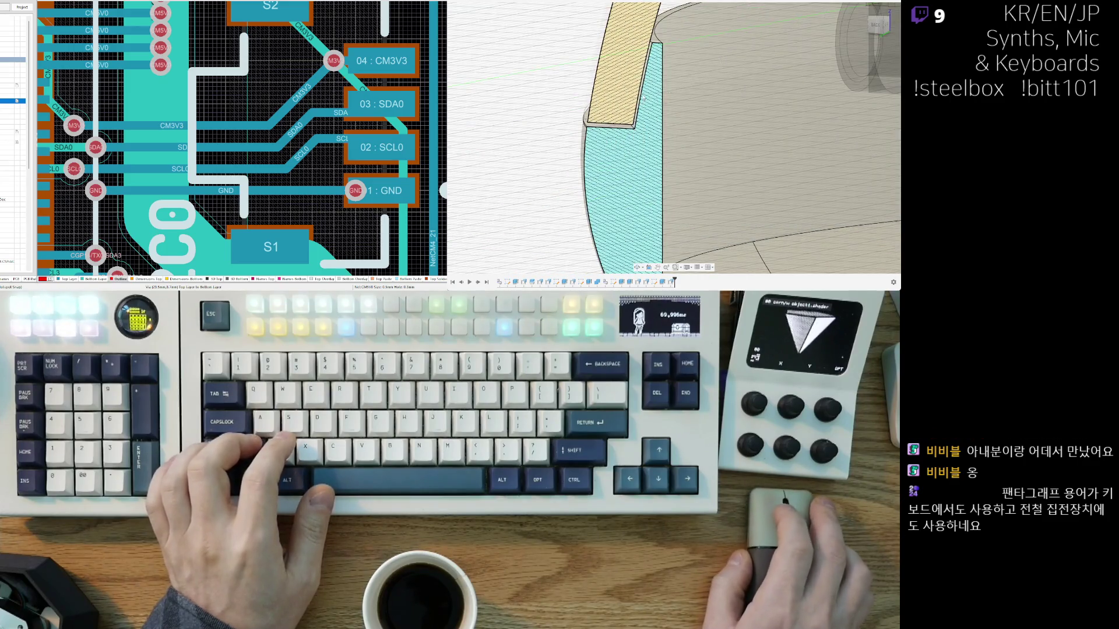
scroll(644, 99, "up", 3)
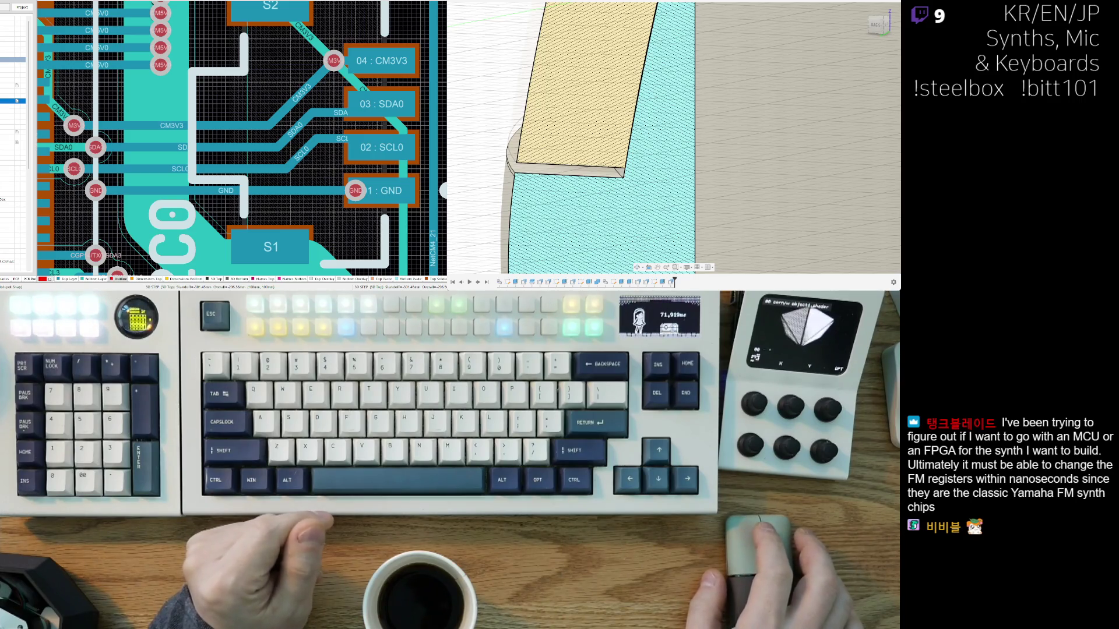
scroll(671, 140, "down", 5)
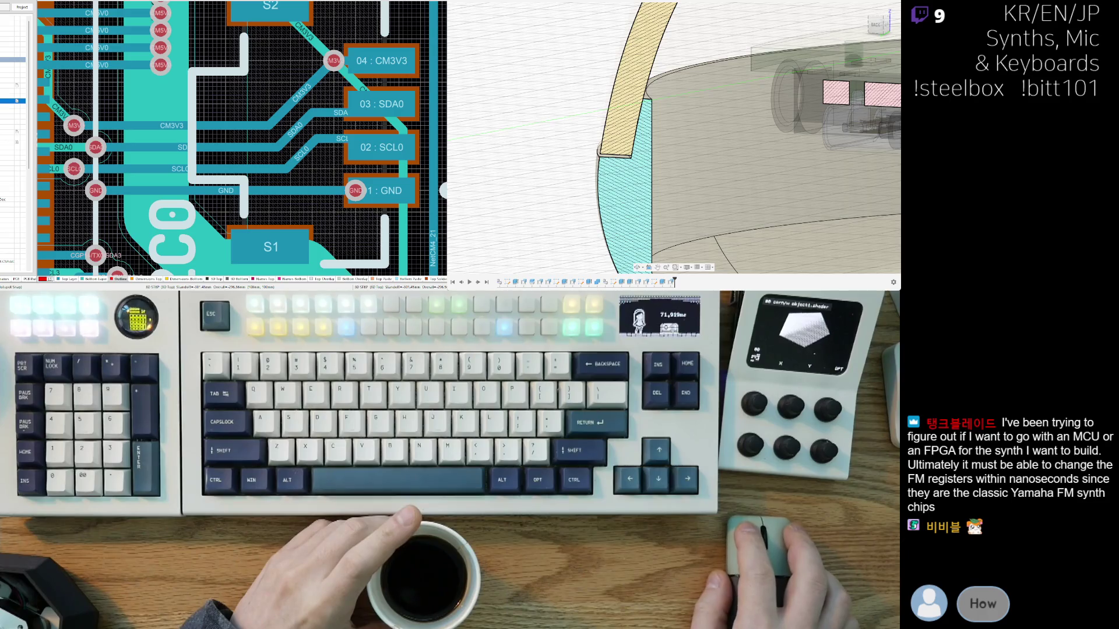
scroll(582, 139, "down", 3)
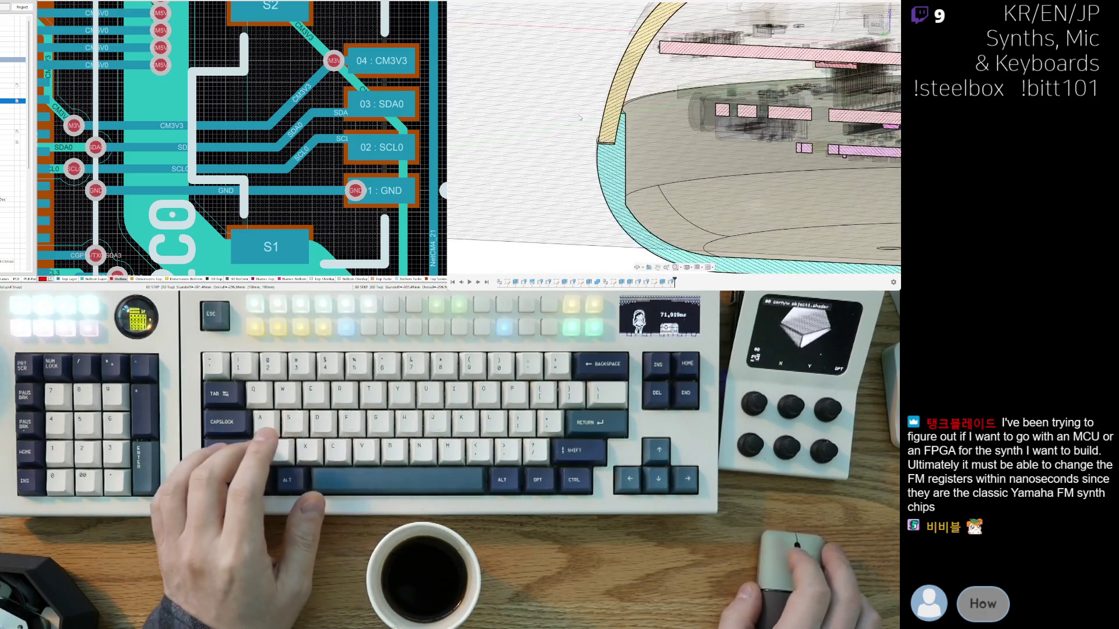
mouse_move(582, 139)
middle_mouse_down("shift")
mouse_move(612, 155)
mouse_move(597, 157)
middle_mouse_up("shift")
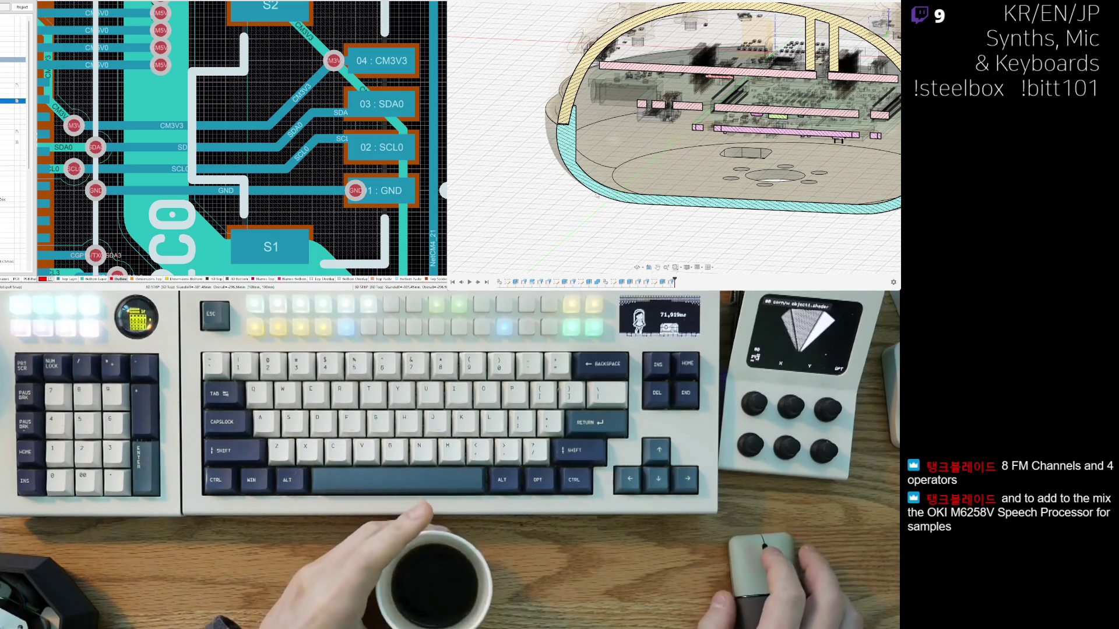
mouse_move(584, 198)
middle_mouse_down("shift")
mouse_move(586, 232)
mouse_move(656, 240)
mouse_move(665, 204)
mouse_move(641, 195)
mouse_move(693, 208)
middle_mouse_up("shift")
scroll(617, 189, "up", 5)
scroll(693, 207, "down", 5)
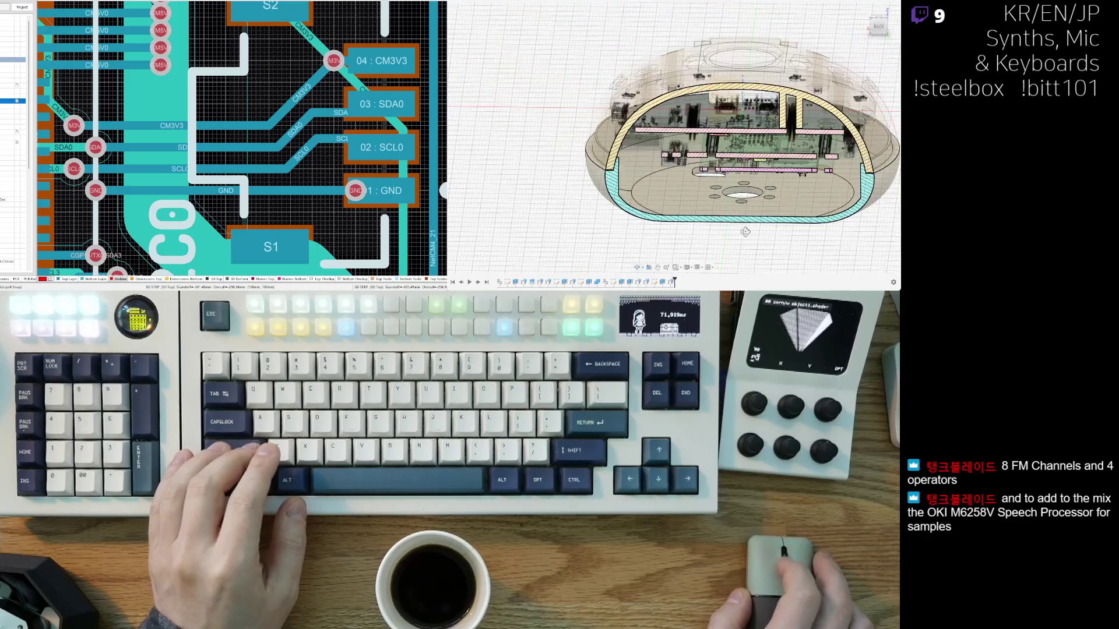
middle_click_drag(745, 233, 727, 236, "shift")
middle_click_drag(631, 234, 628, 199)
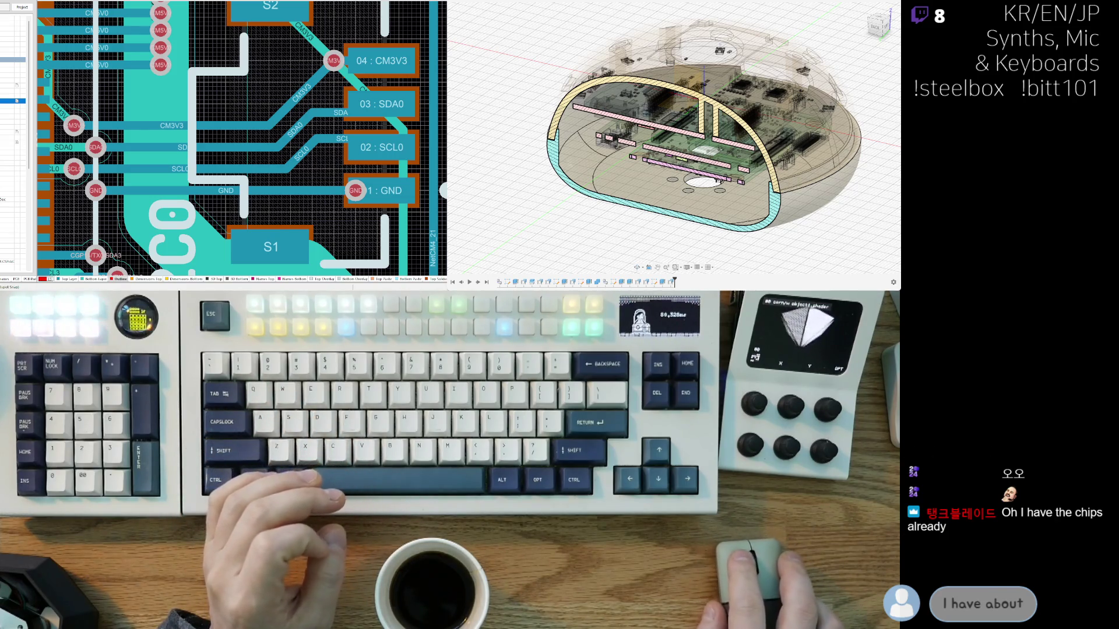
middle_click_drag(688, 140, 670, 143, "shift")
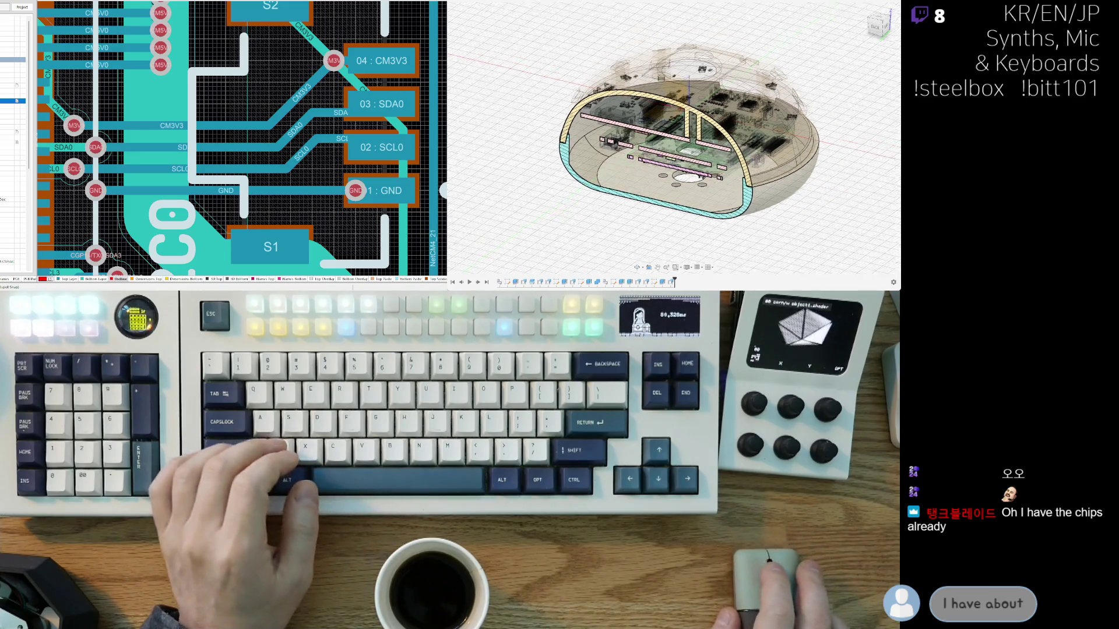
middle_click_drag(574, 221, 584, 227, "shift")
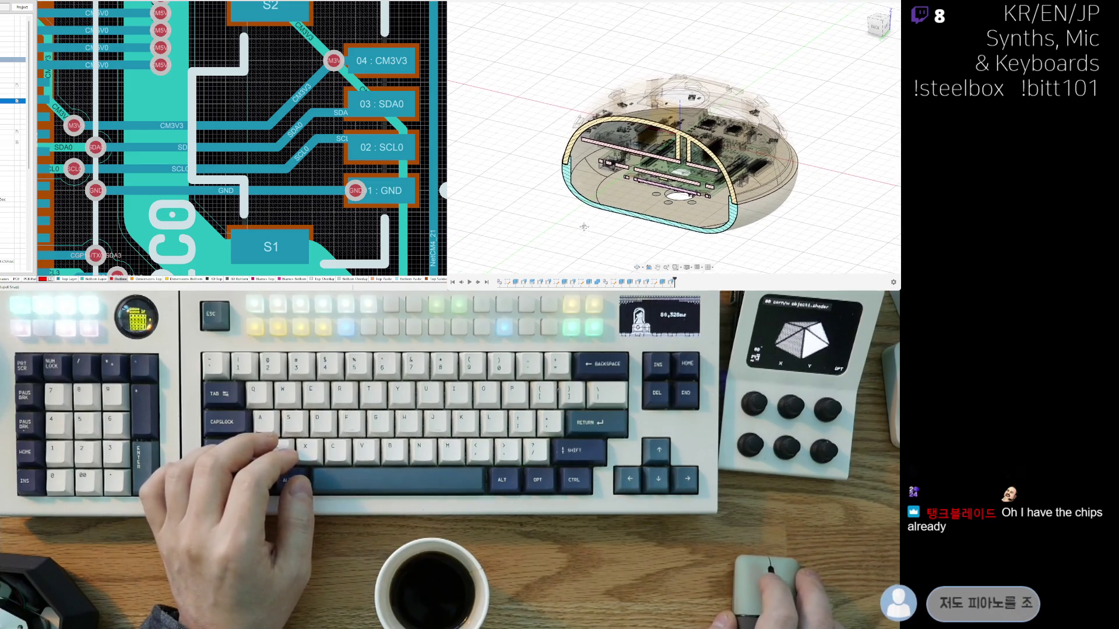
scroll(610, 169, "up", 5)
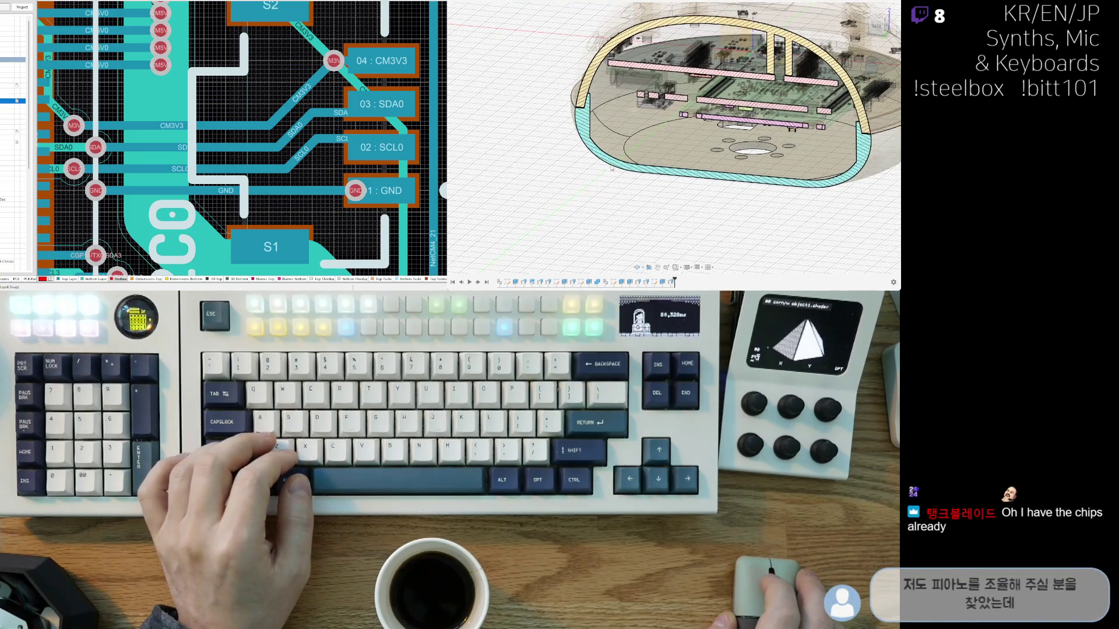
scroll(611, 169, "up", 5)
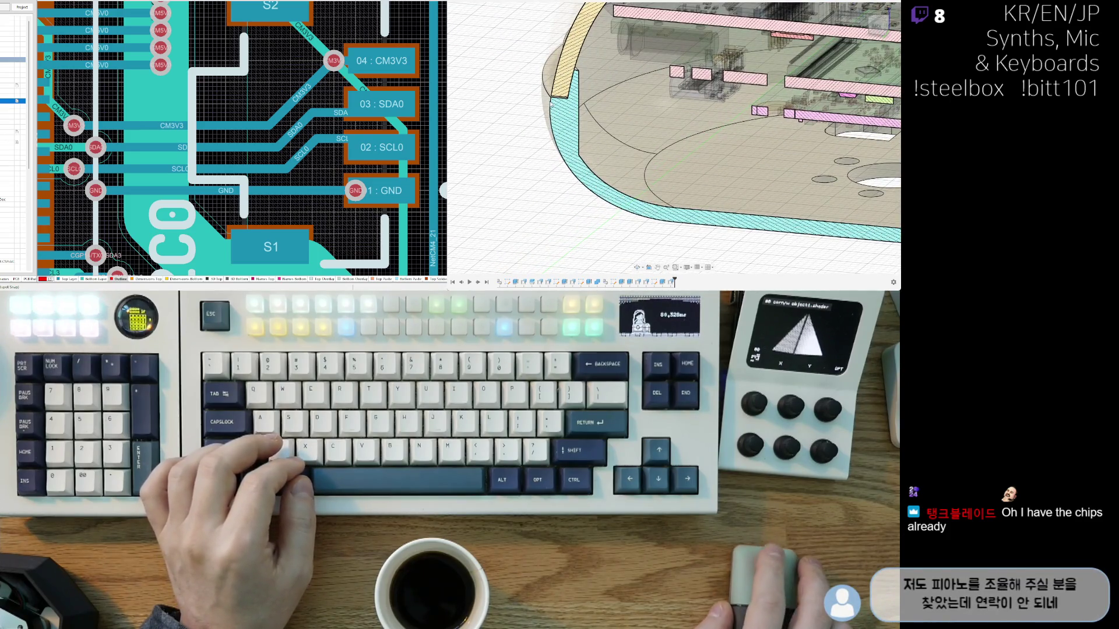
scroll(592, 149, "down", 3)
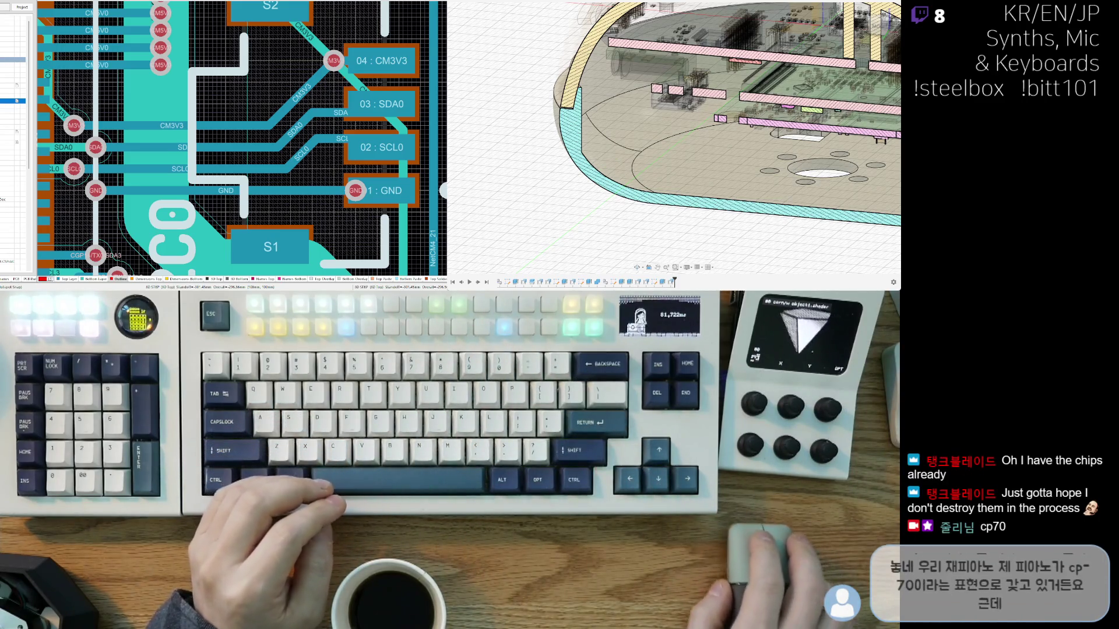
scroll(675, 117, "down", 3)
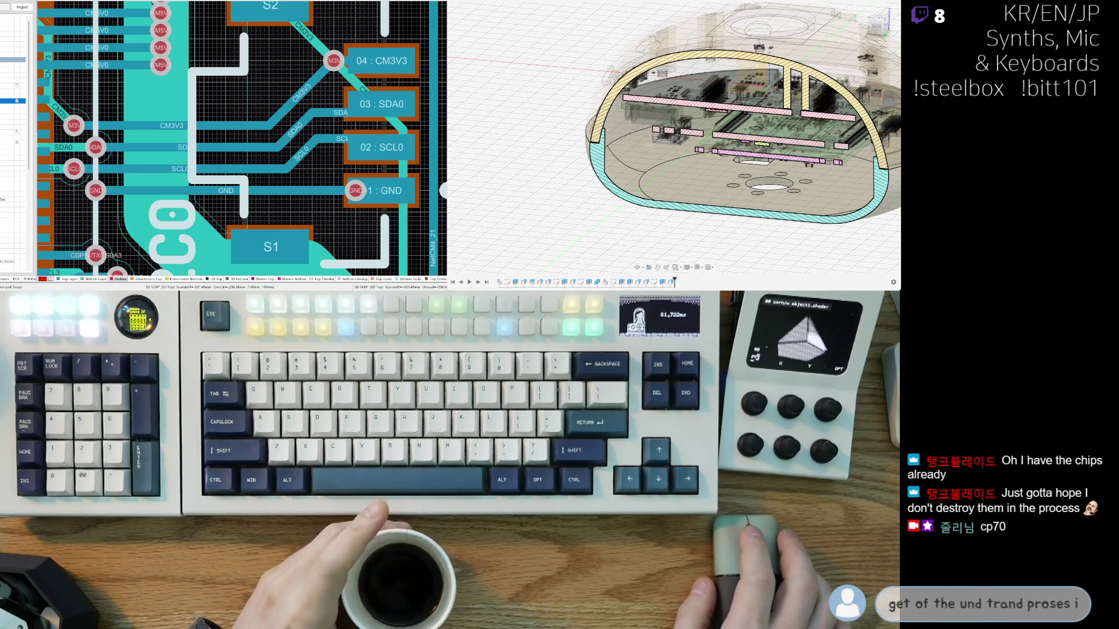
key("F6")
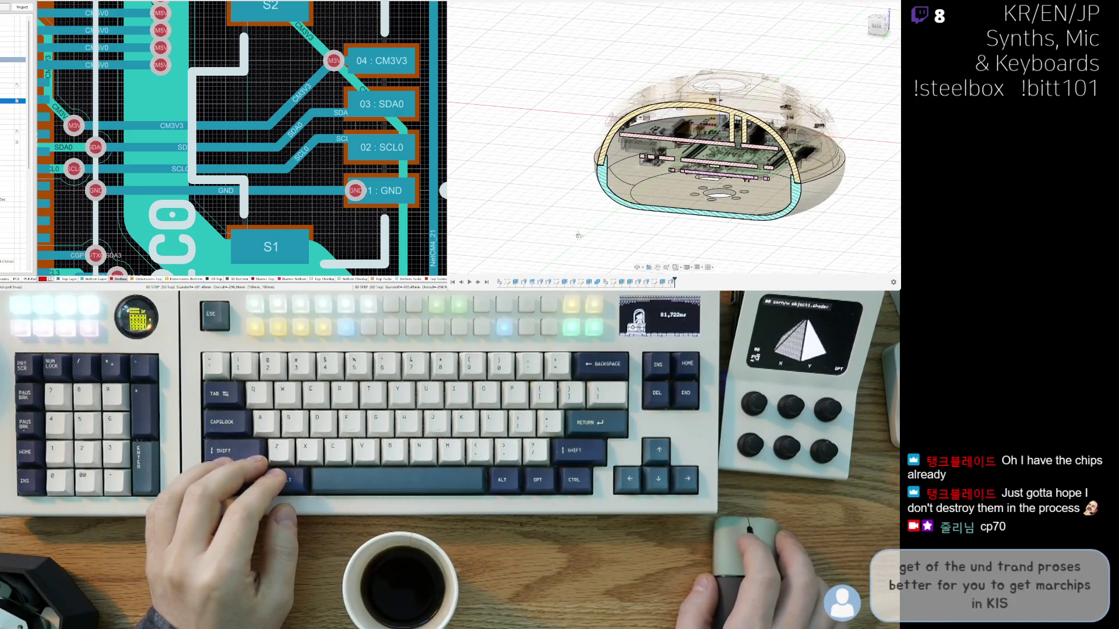
scroll(614, 222, "up", 5)
scroll(614, 222, "up", 5)
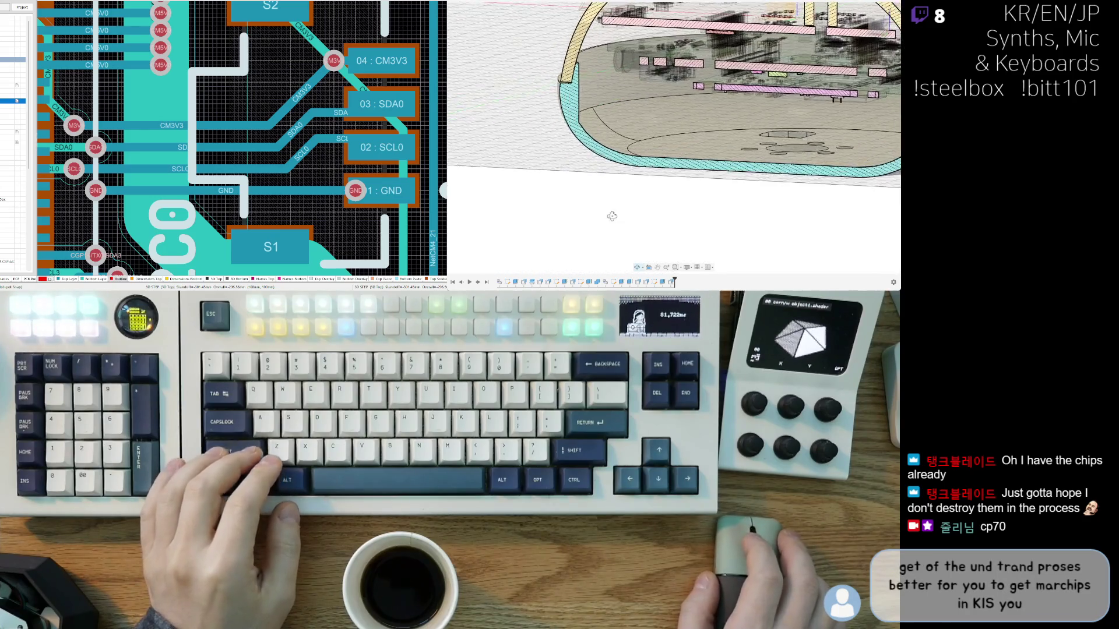
scroll(618, 246, "down", 3)
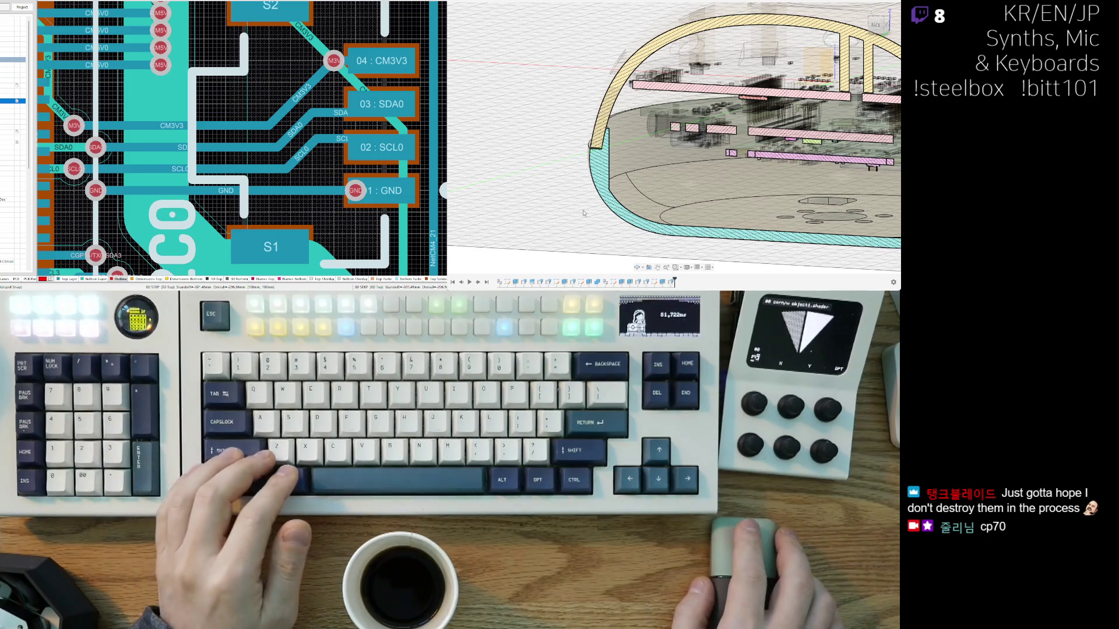
Step: Orbit to a frontal view, pull back, and select the enclosure's bottom shell body
mouse_move(585, 213)
middle_mouse_down("shift")
mouse_move(644, 219)
mouse_move(694, 186)
mouse_move(702, 144)
middle_mouse_up("shift")
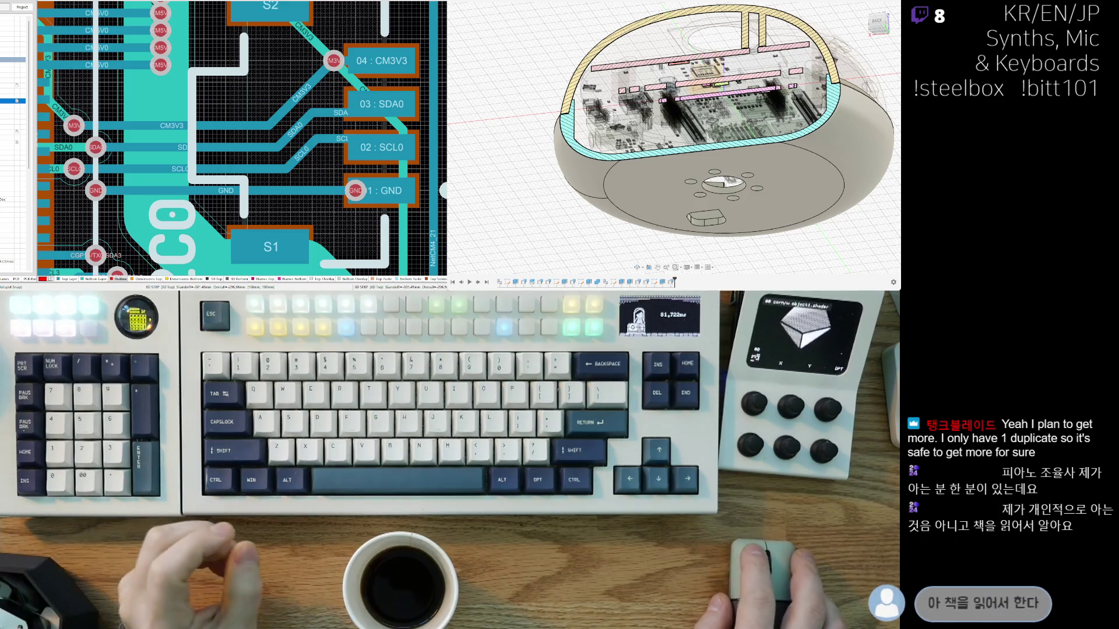
mouse_move(670, 192)
middle_mouse_down("shift")
mouse_move(623, 210)
mouse_move(635, 144)
mouse_move(628, 243)
middle_mouse_up("shift")
scroll(597, 172, "up", 3)
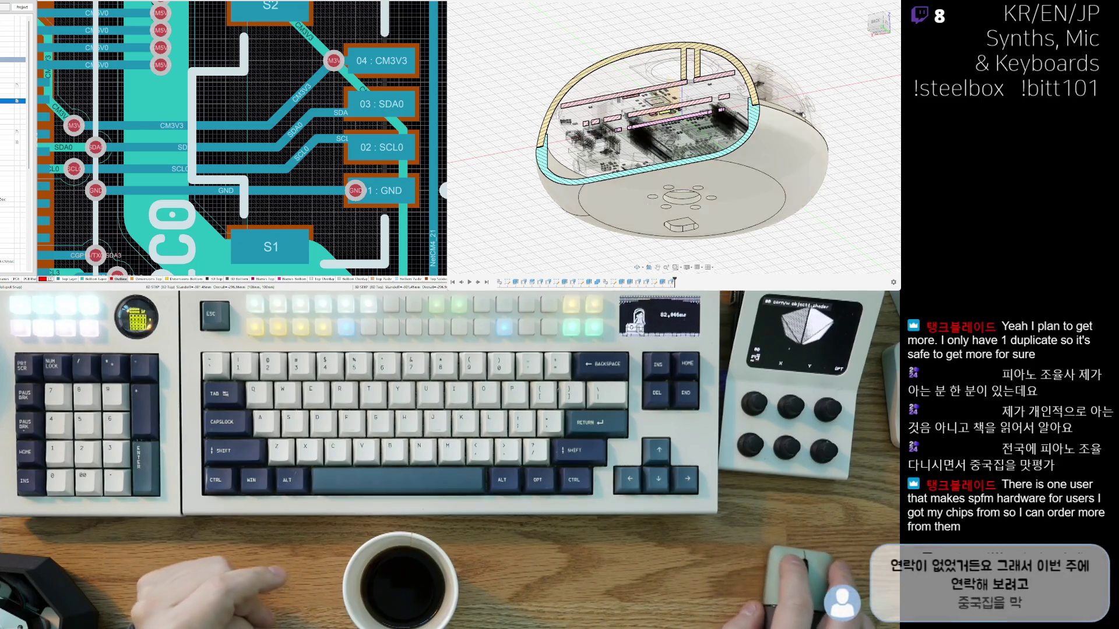
left_click(763, 163)
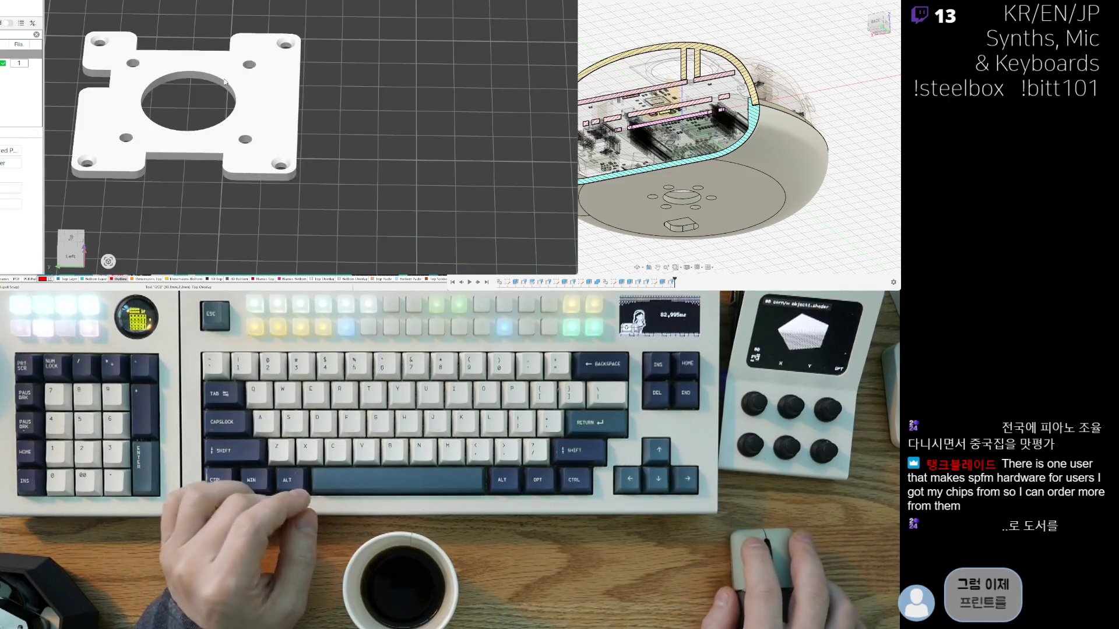
Step: Swap the motor bracket for the imported round bottom shell and fit it in isometric view
key("ctrl+z")
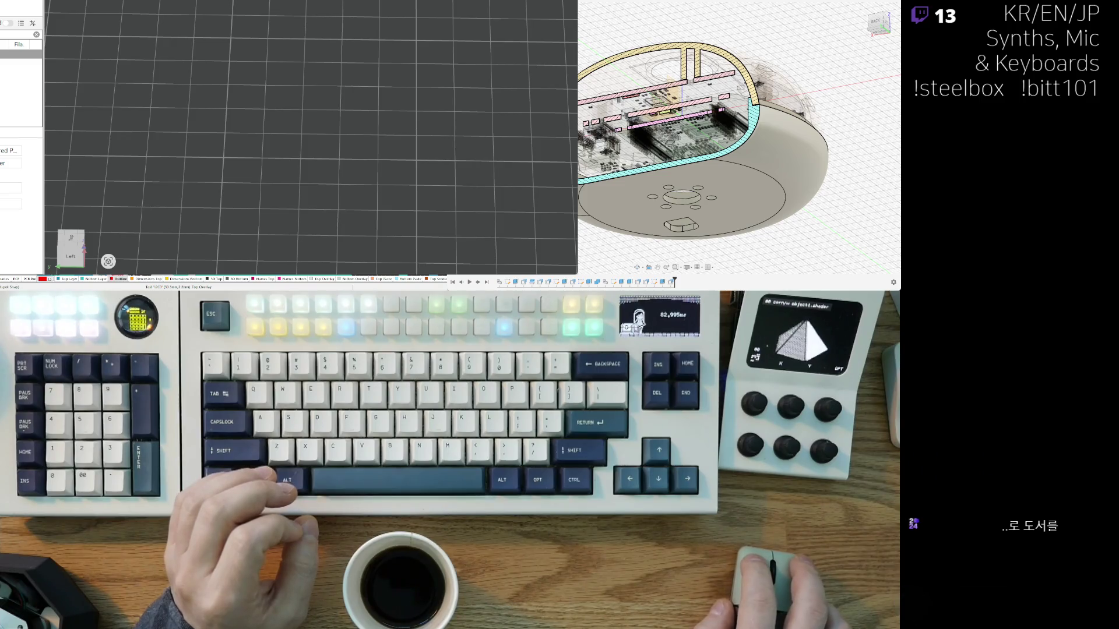
key("ctrl+z")
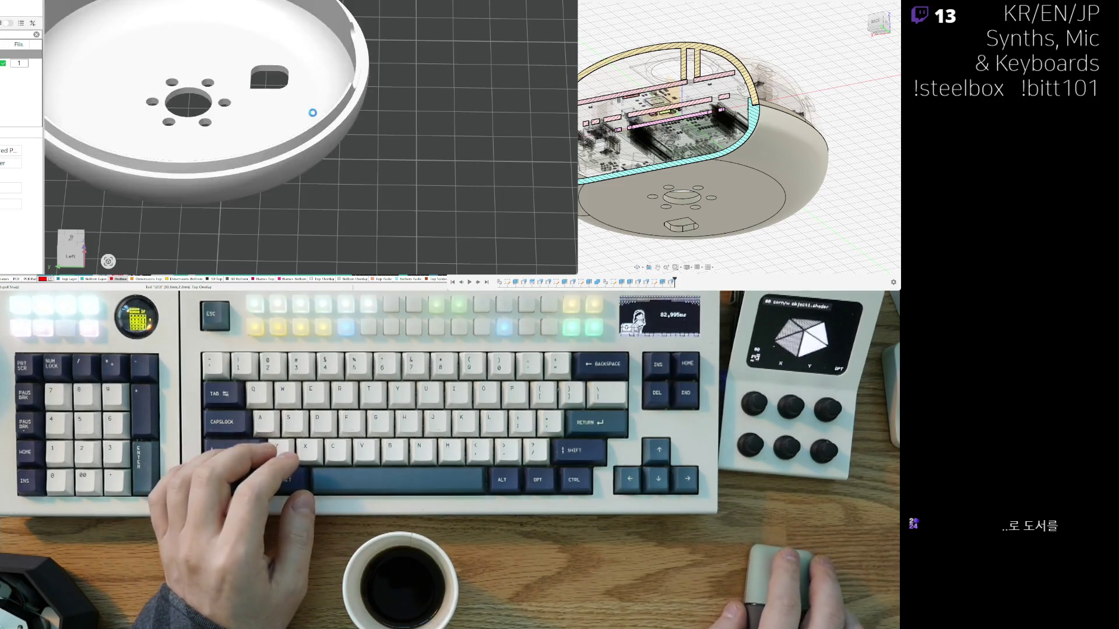
key("0")
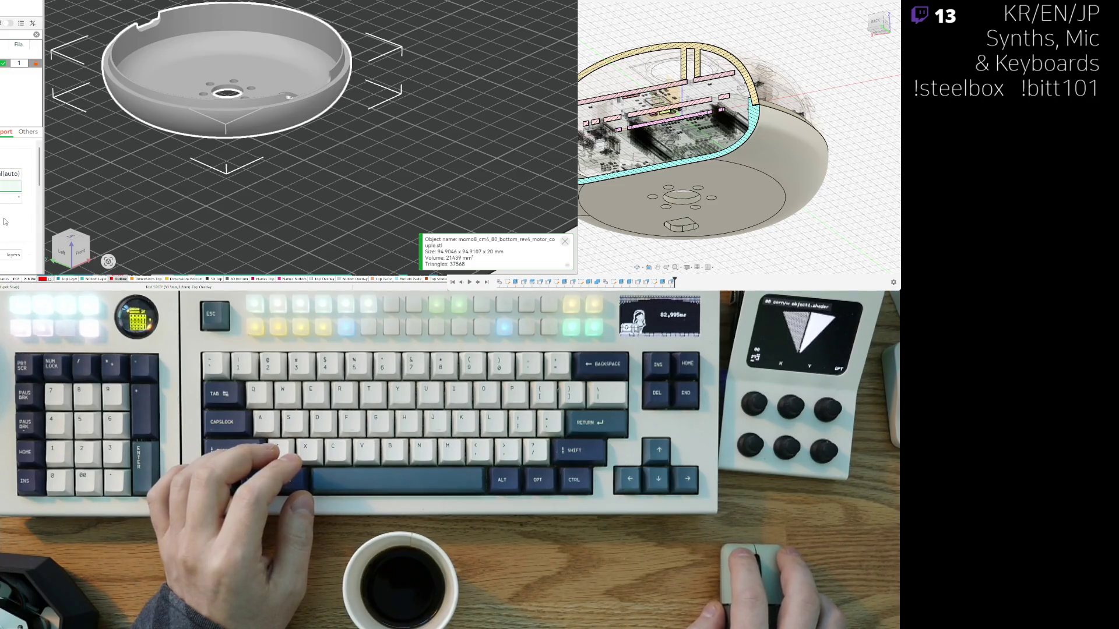
Step: Review the print settings in the left panel, then slice the plate
scroll(4, 221, "down", 3)
scroll(17, 221, "up", 1)
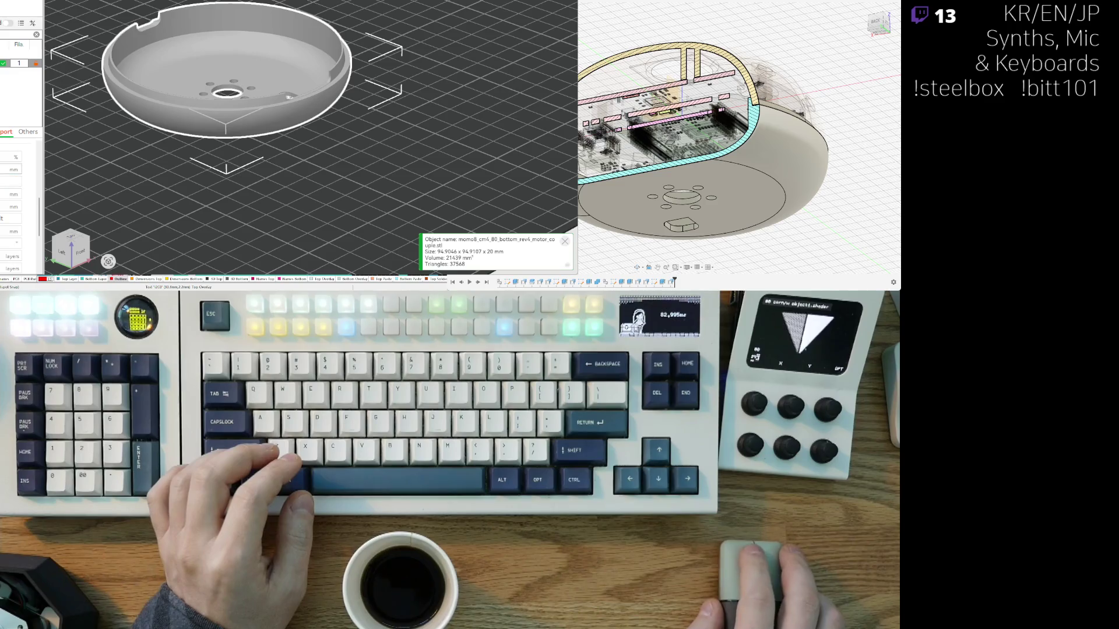
scroll(11, 178, "down", 2)
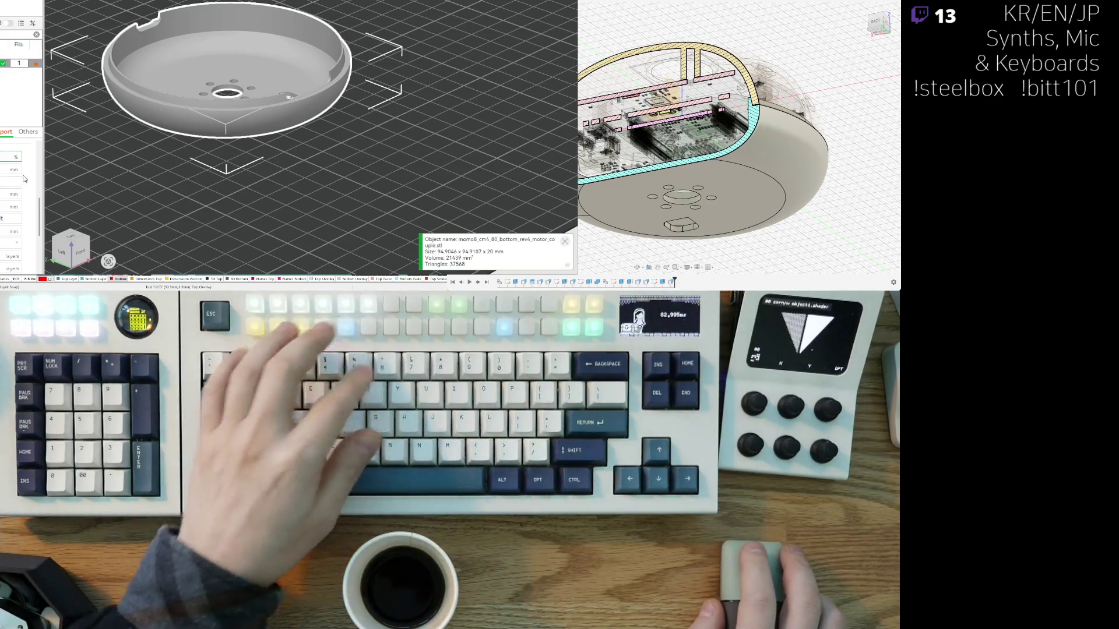
scroll(11, 192, "up", 1)
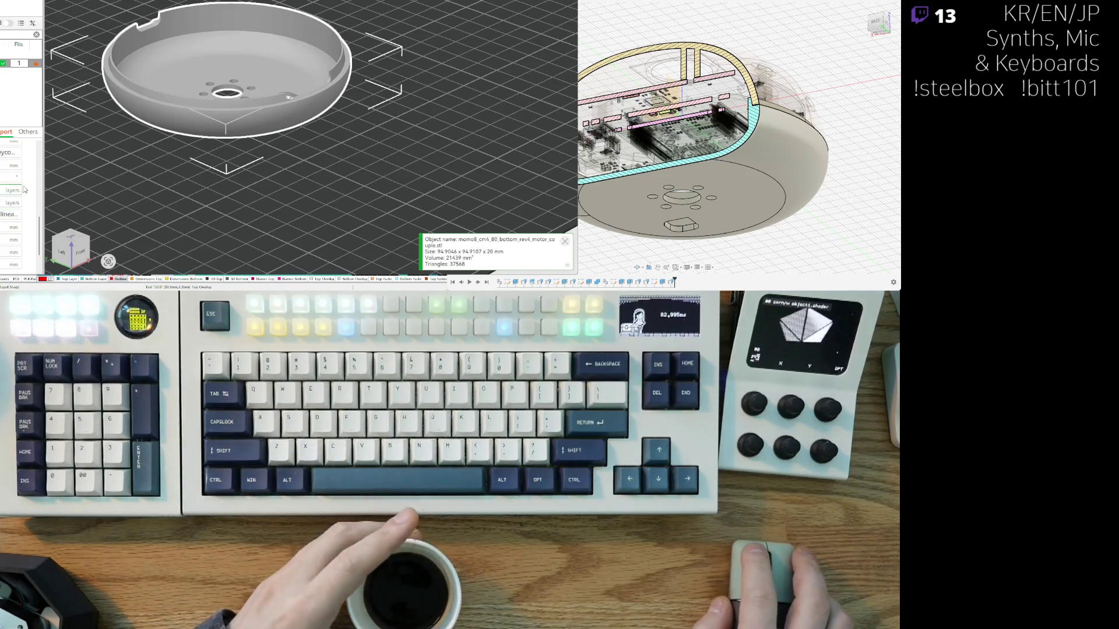
scroll(25, 189, "down", 1)
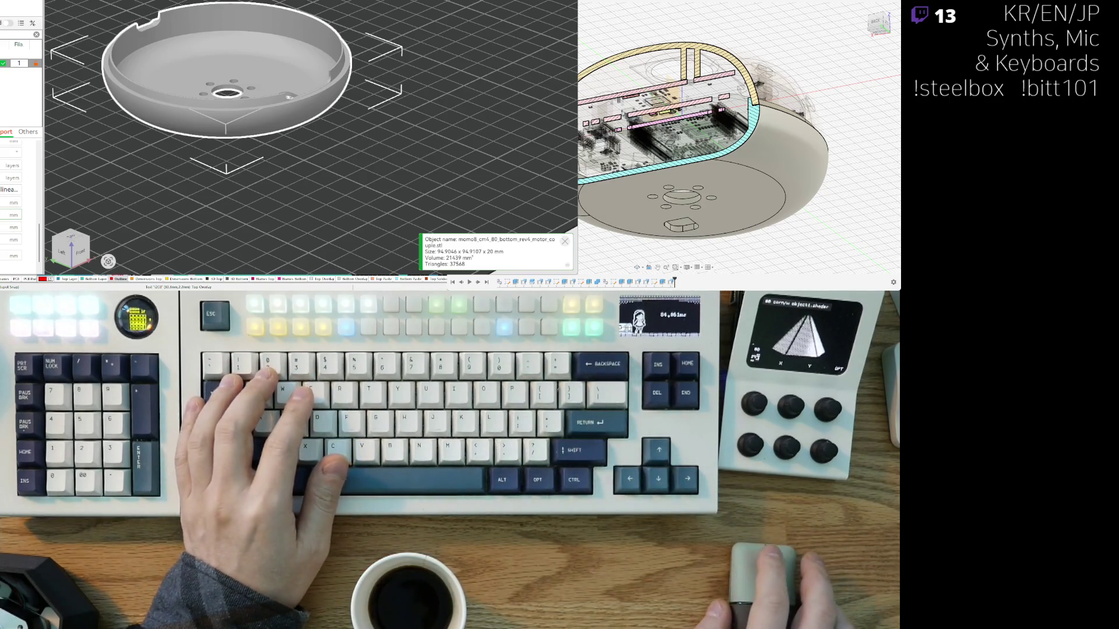
scroll(1, 213, "down", 1)
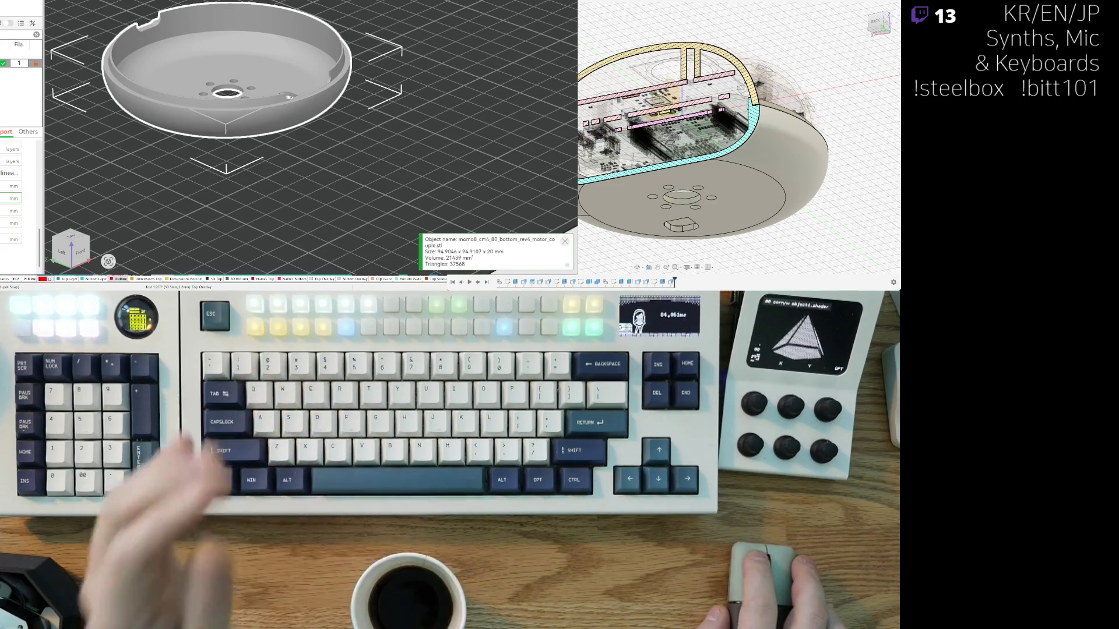
key("Tab")
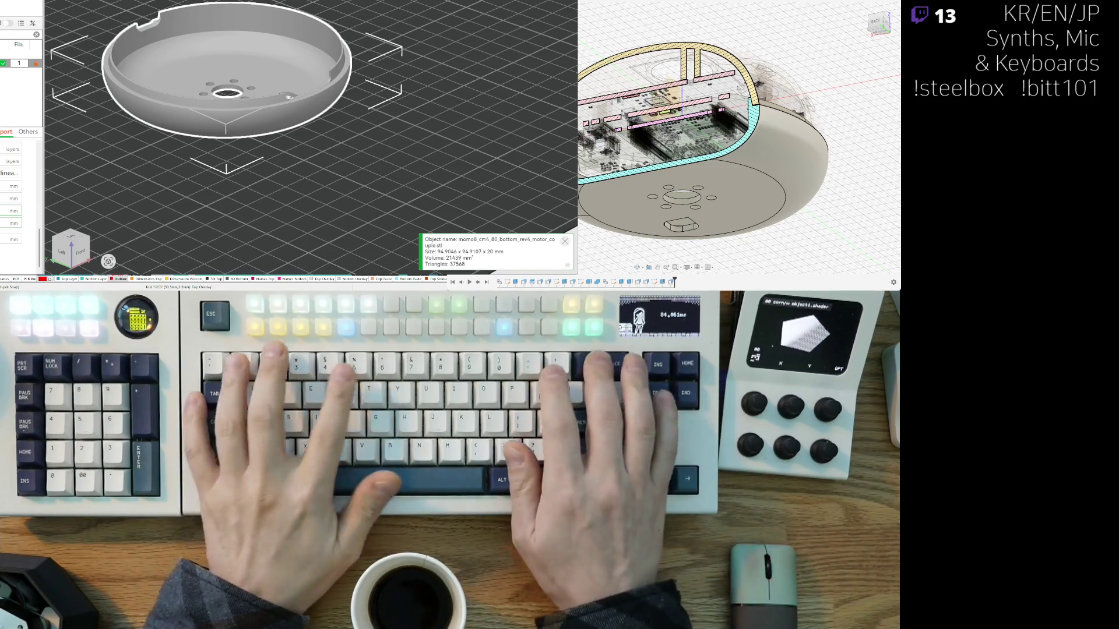
key("Tab")
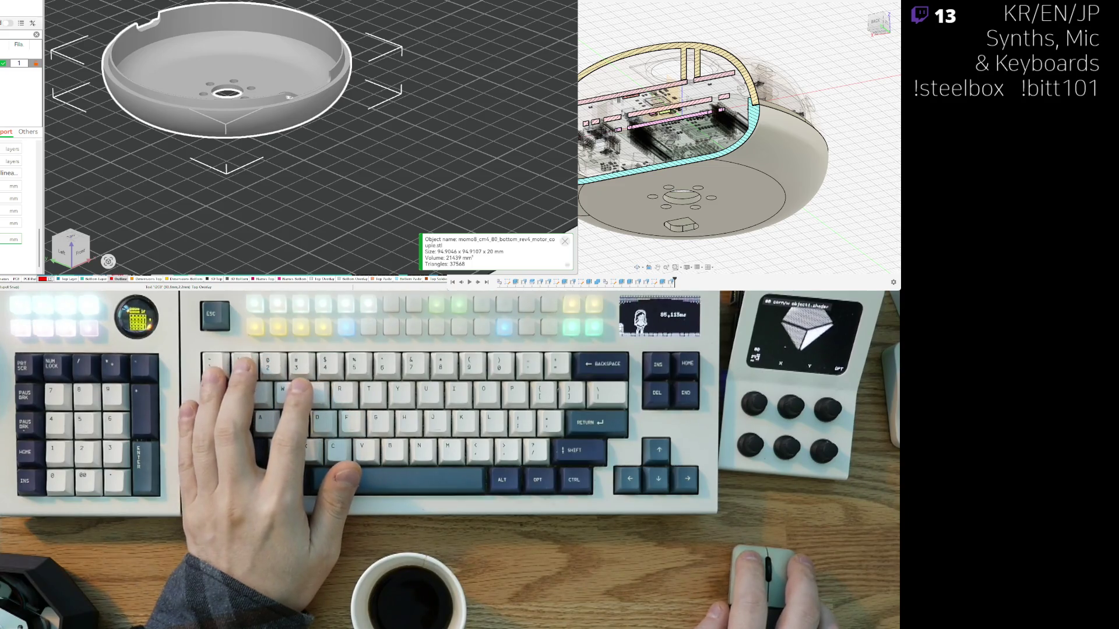
scroll(21, 204, "up", 2)
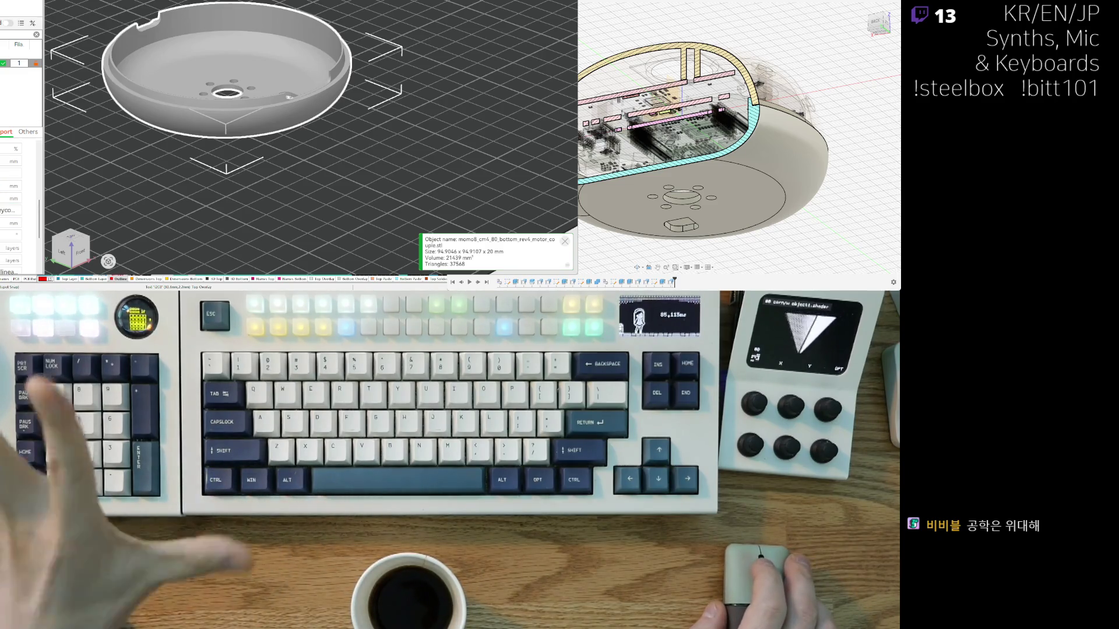
scroll(21, 204, "up", 2)
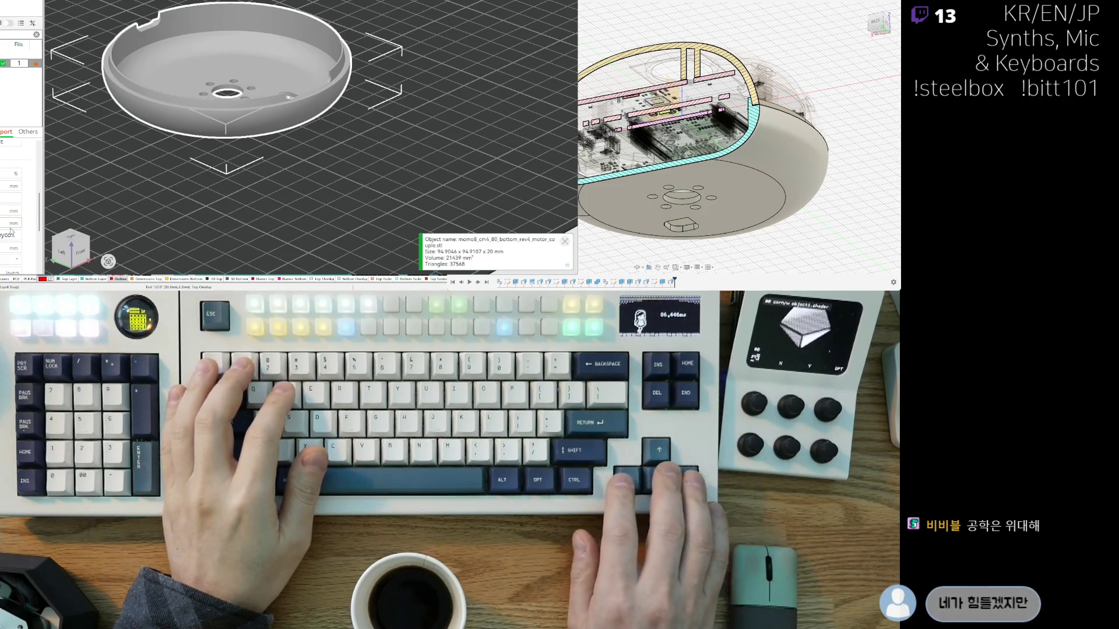
scroll(10, 231, "down", 3)
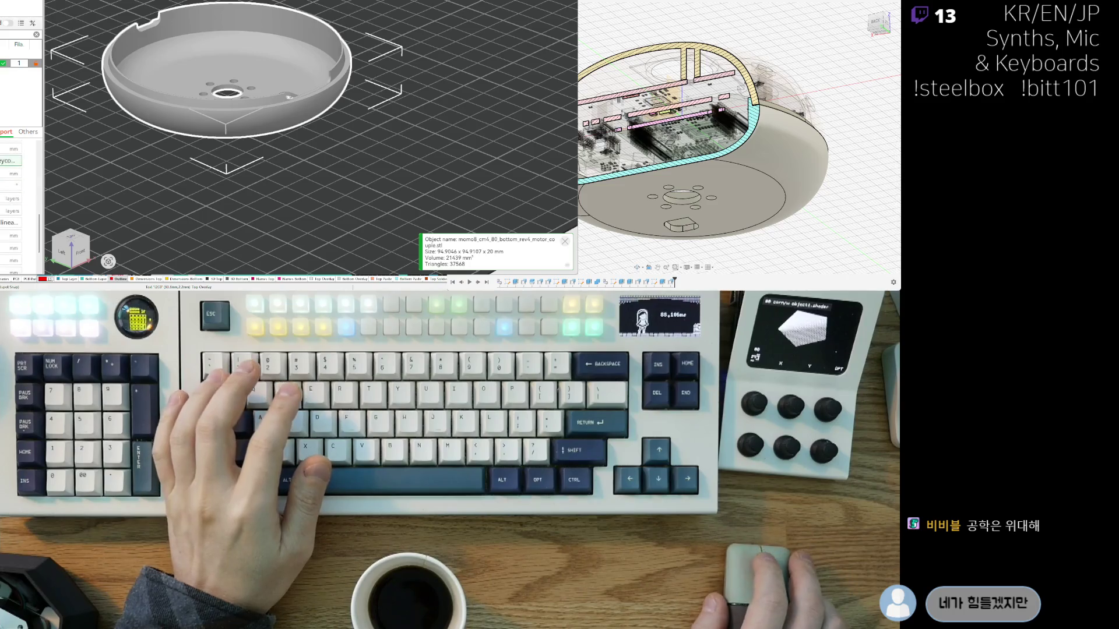
scroll(11, 231, "down", 3)
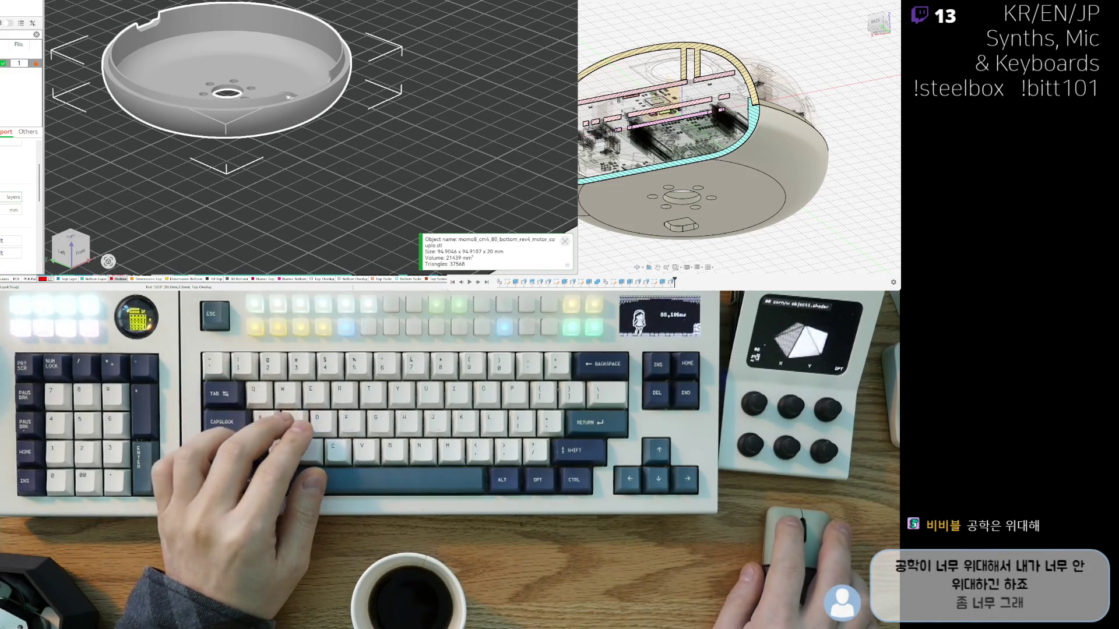
key("ctrl+r")
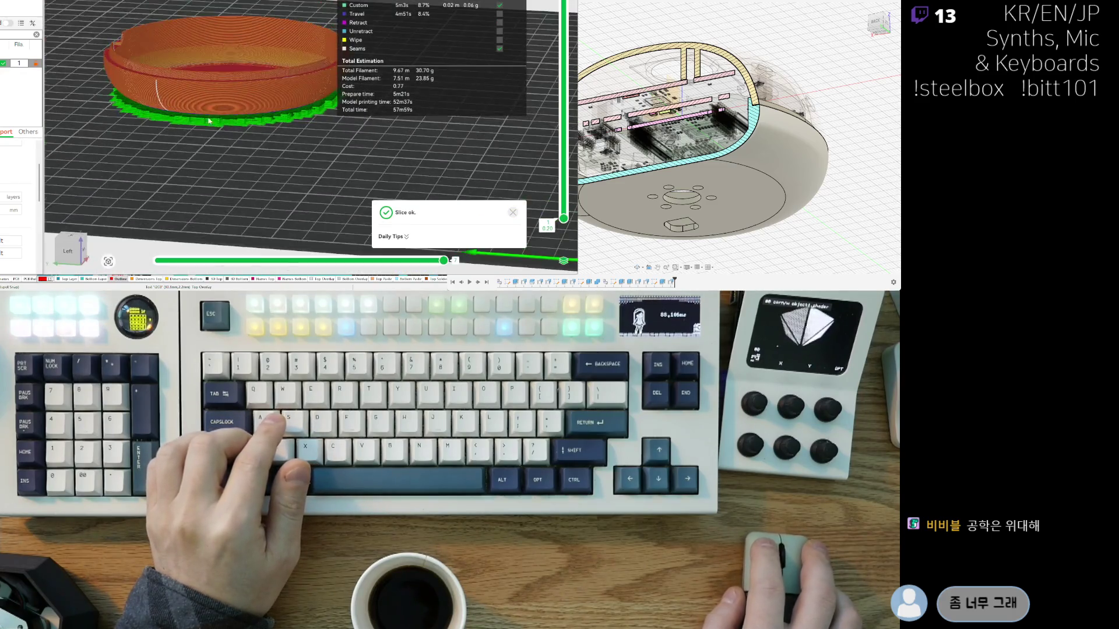
Step: Check the sliced shell from top-down, the side, over the base holes and the back
left_click_drag(215, 207, 232, 194)
mouse_move(148, 8)
left_mouse_down()
mouse_move(160, 12)
mouse_move(181, 185)
left_mouse_up()
scroll(182, 184, "up", 5)
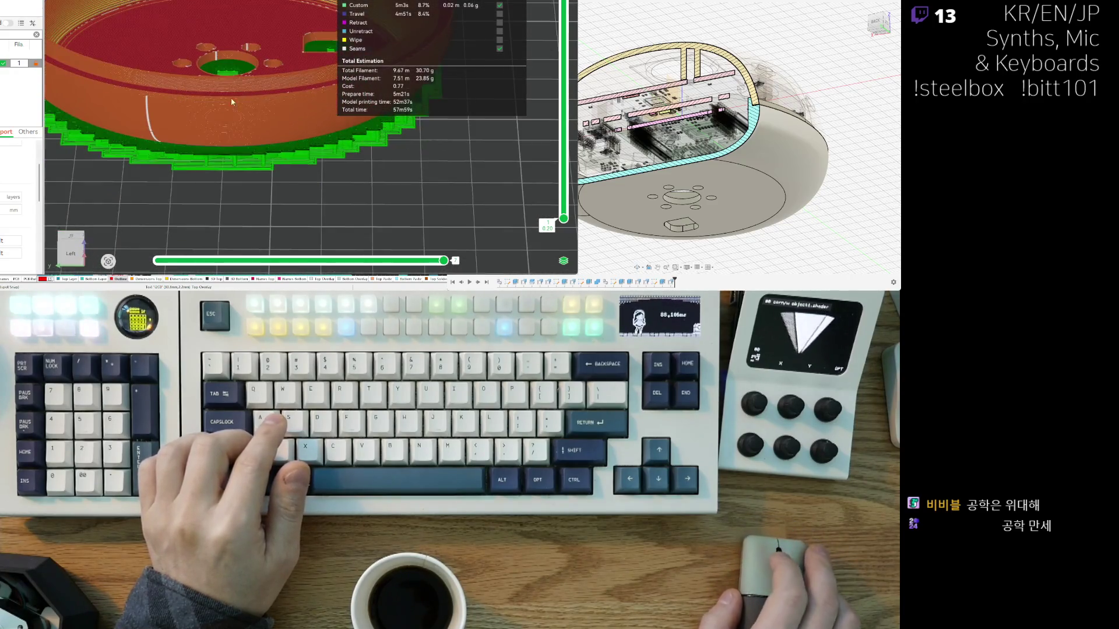
left_click_drag(222, 26, 268, 117)
middle_click_drag(268, 117, 204, 160)
scroll(205, 160, "up", 3)
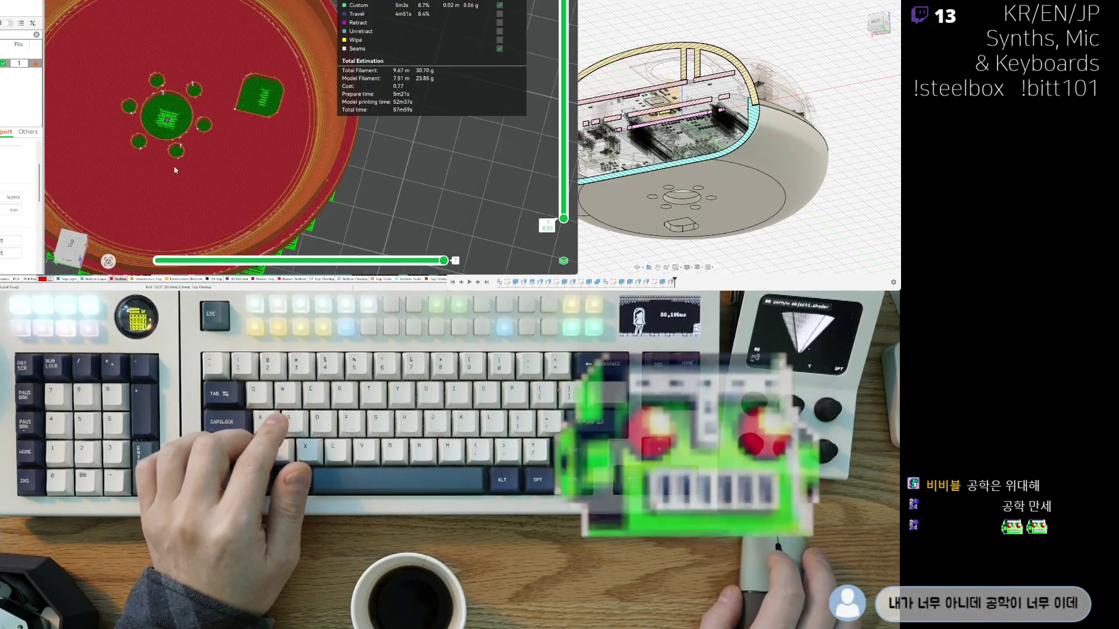
left_click_drag(146, 184, 175, 100)
Step: Inspect the sliced underside and a low side view, then return to the Prepare view
scroll(20, 192, "up", 1)
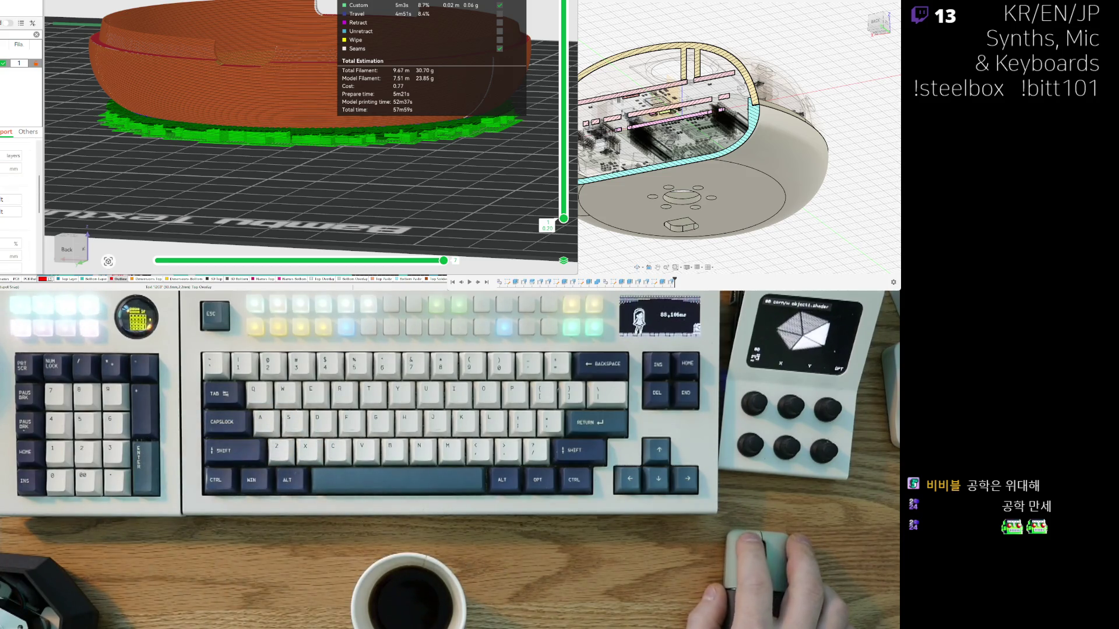
scroll(21, 193, "down", 3)
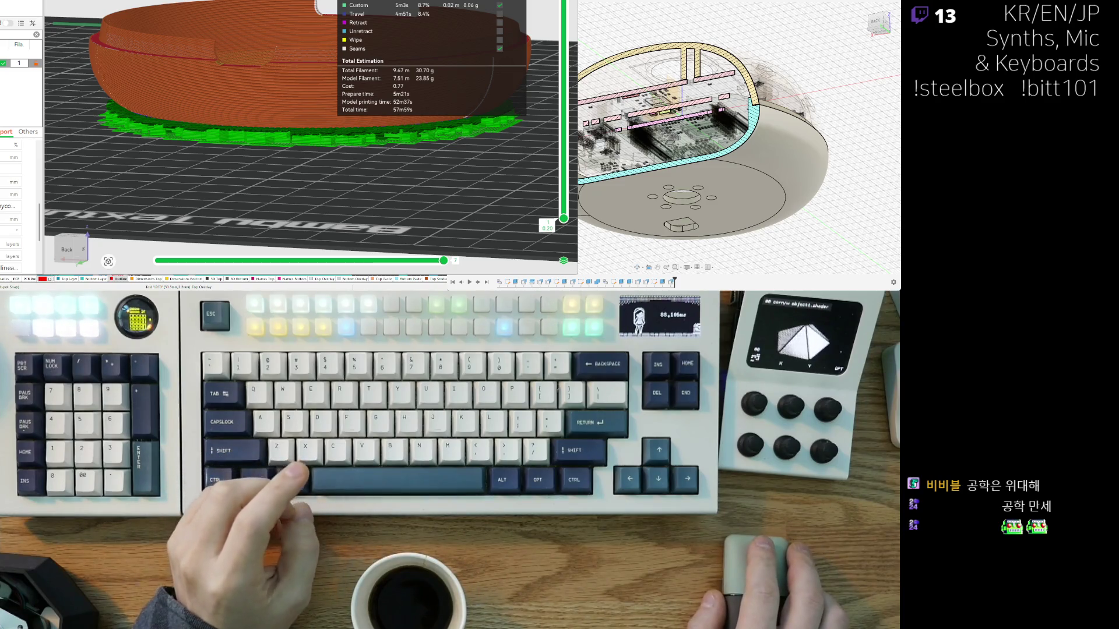
left_click_drag(188, 176, 203, 153)
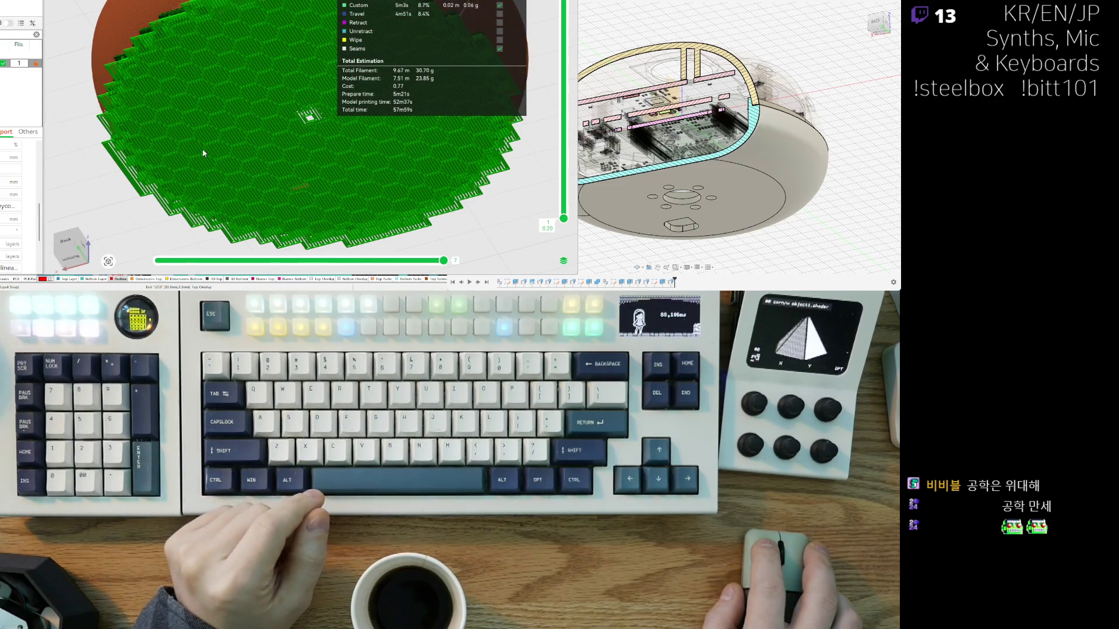
scroll(20, 198, "down", 2)
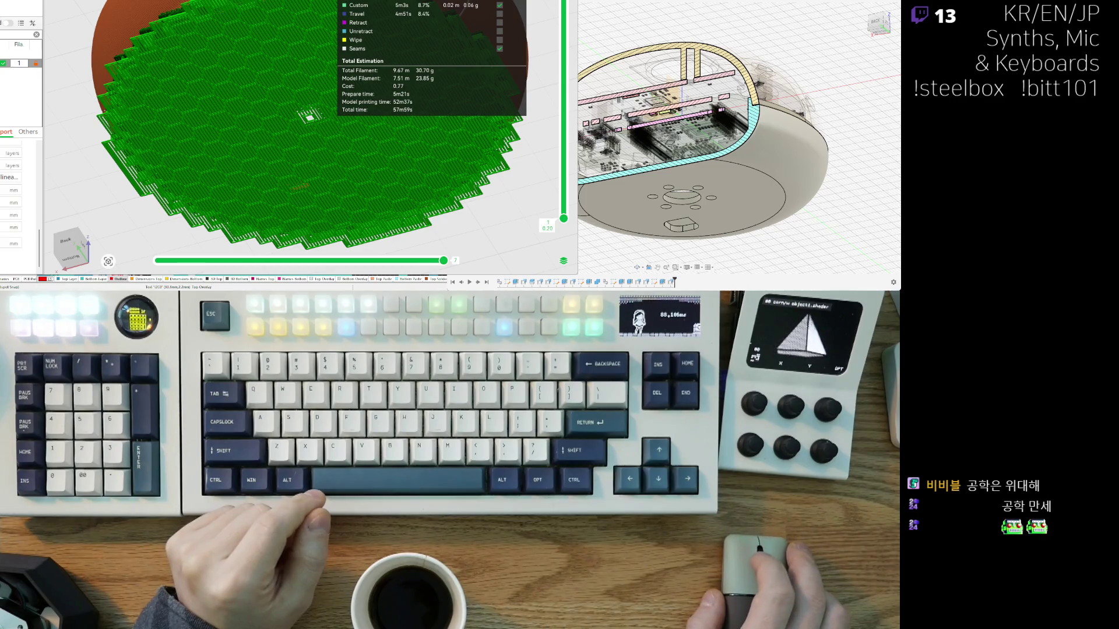
left_click_drag(165, 17, 105, 12)
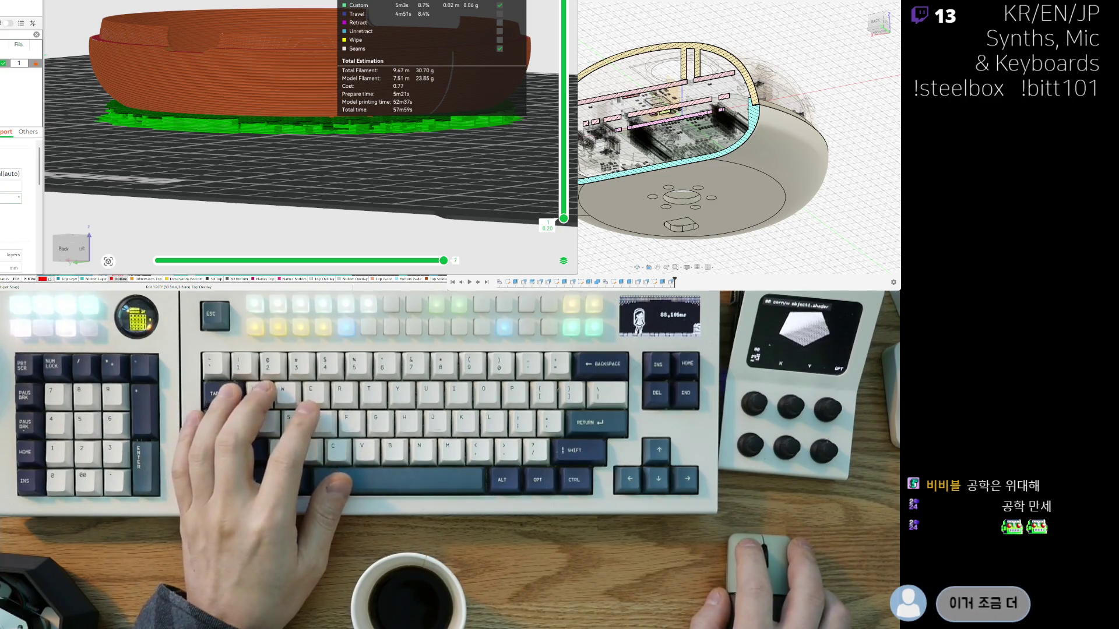
key("Tab")
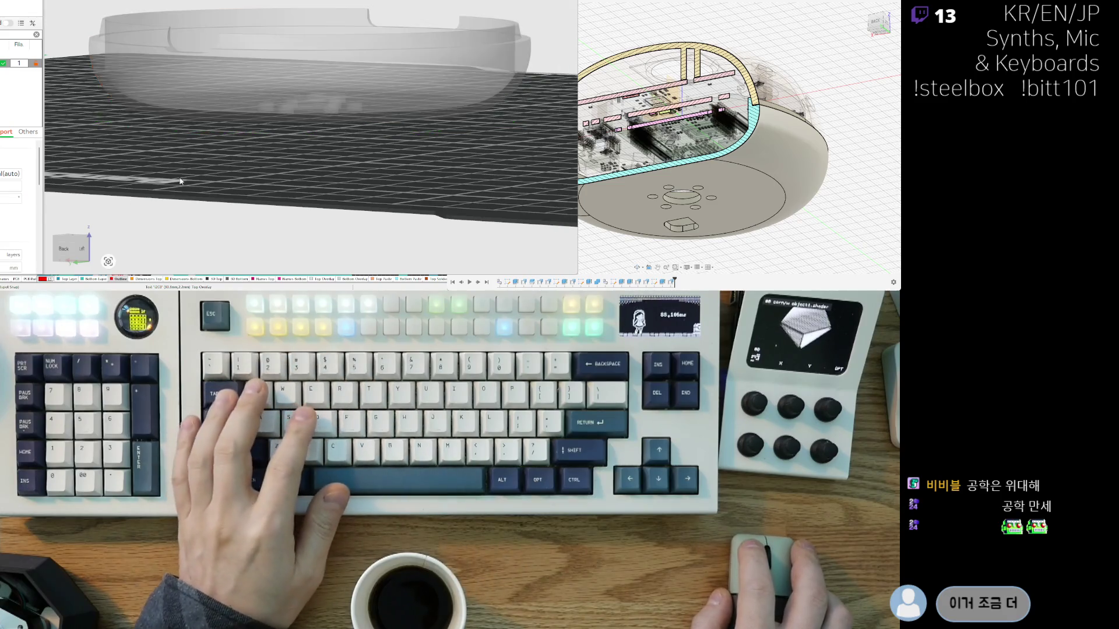
Step: Re-slice the plate to about 1h1m and view the layers from the left, top and above
key("ctrl+r")
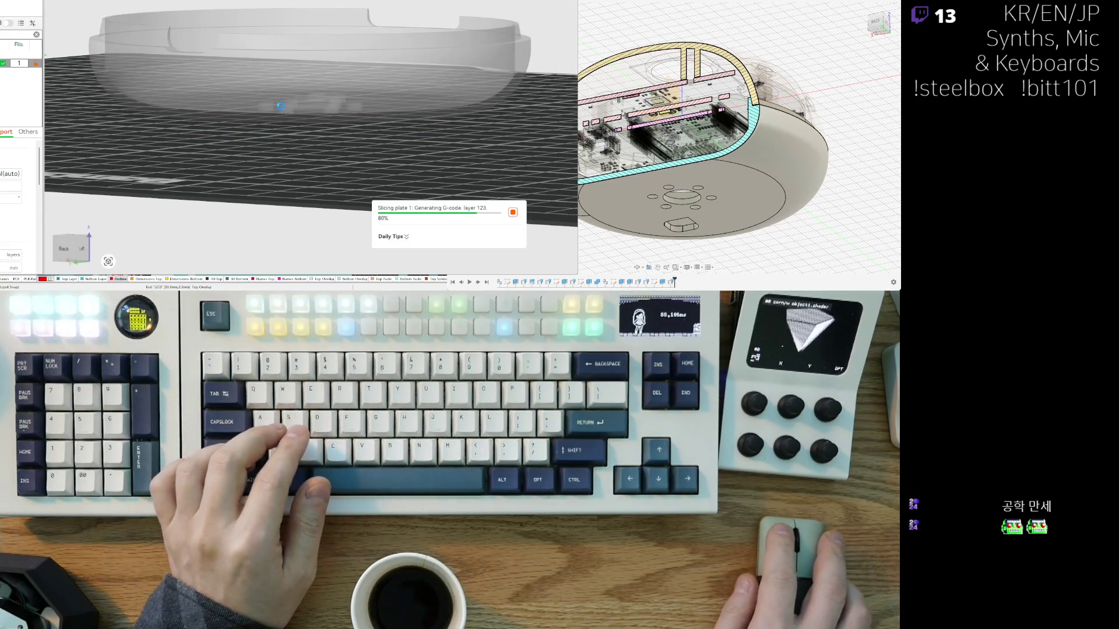
key("5")
scroll(194, 81, "up", 5)
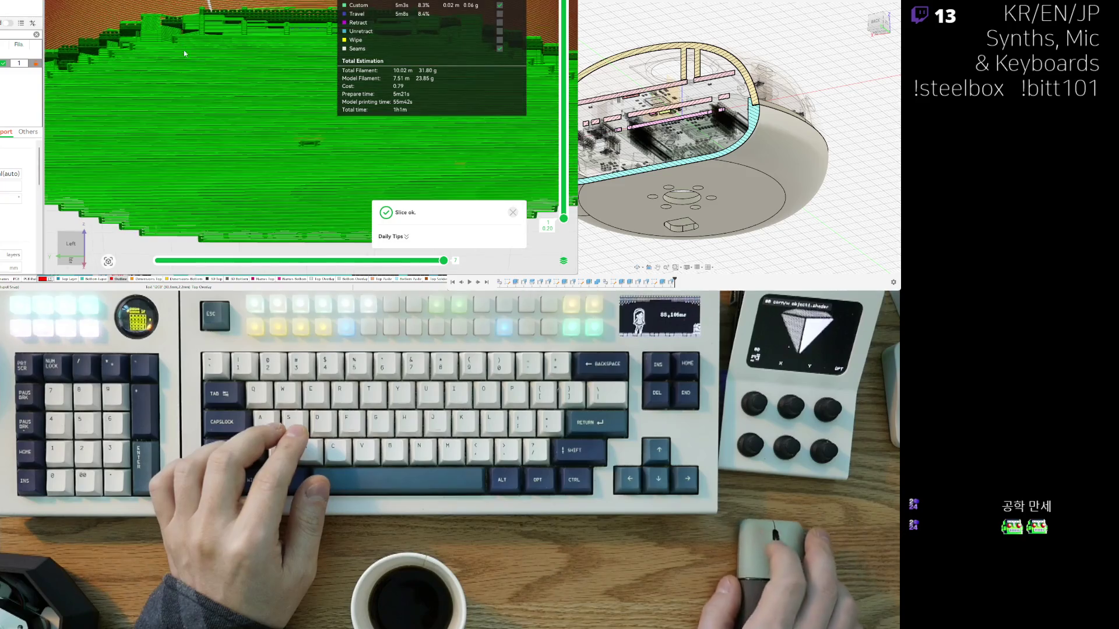
key("1")
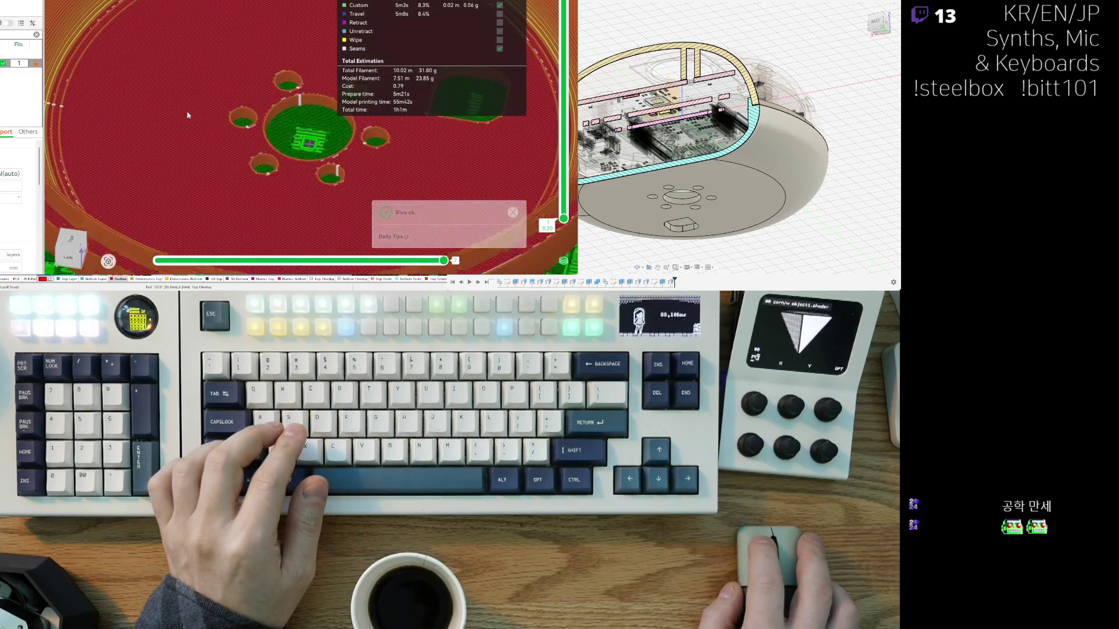
key("5")
left_click_drag(198, 87, 228, 112)
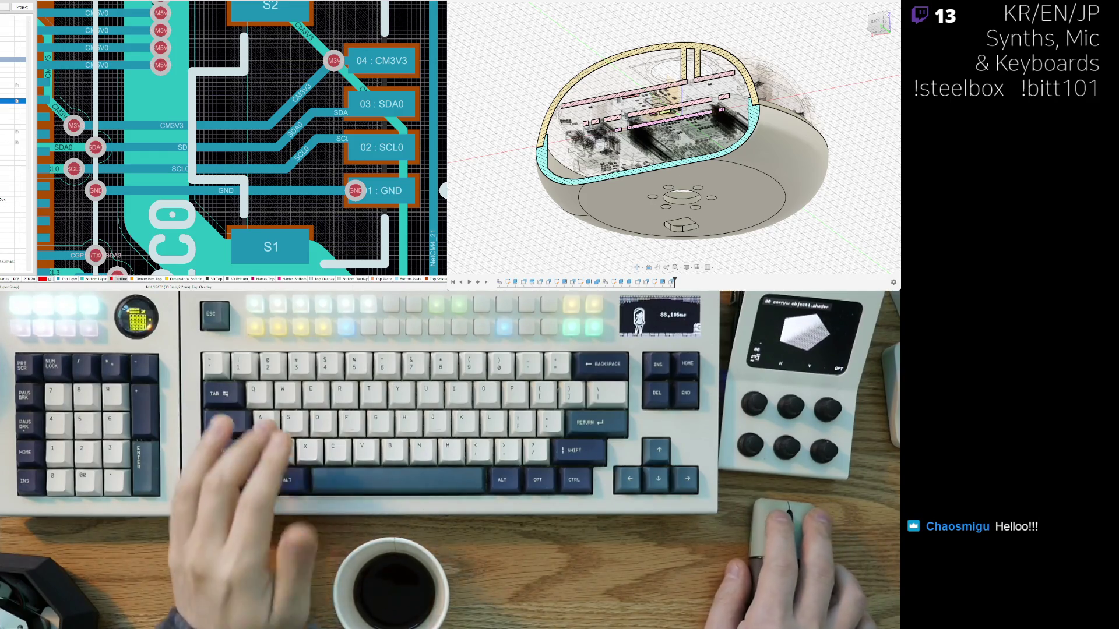
Step: Rotate, pan and zoom around the section-cut enclosure
scroll(502, 171, "down", 3)
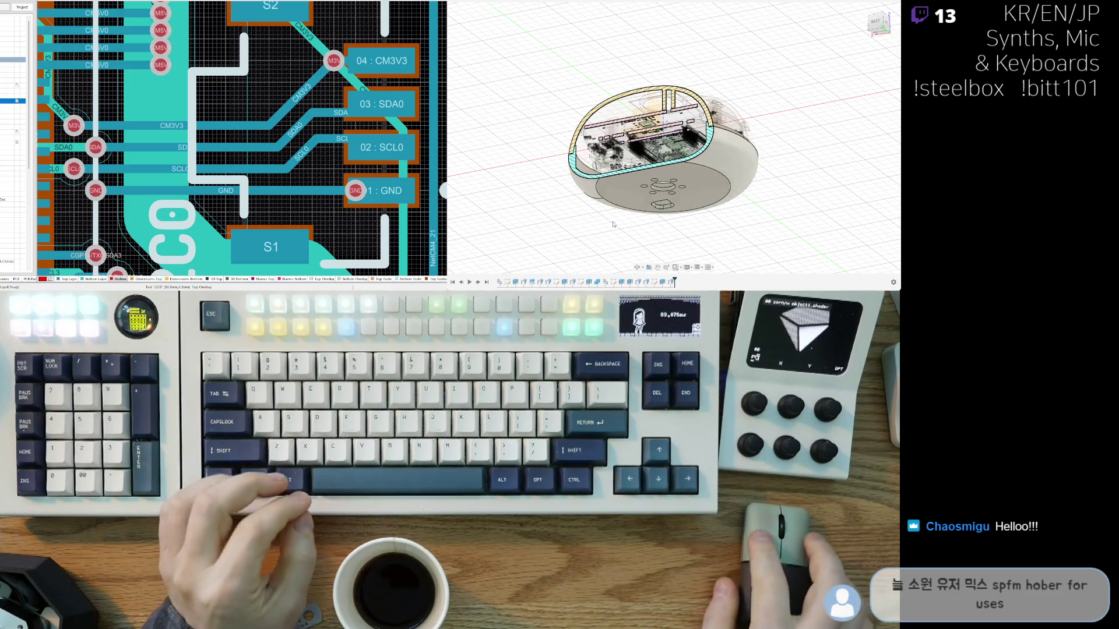
middle_click_drag(603, 200, 491, 206, "shift")
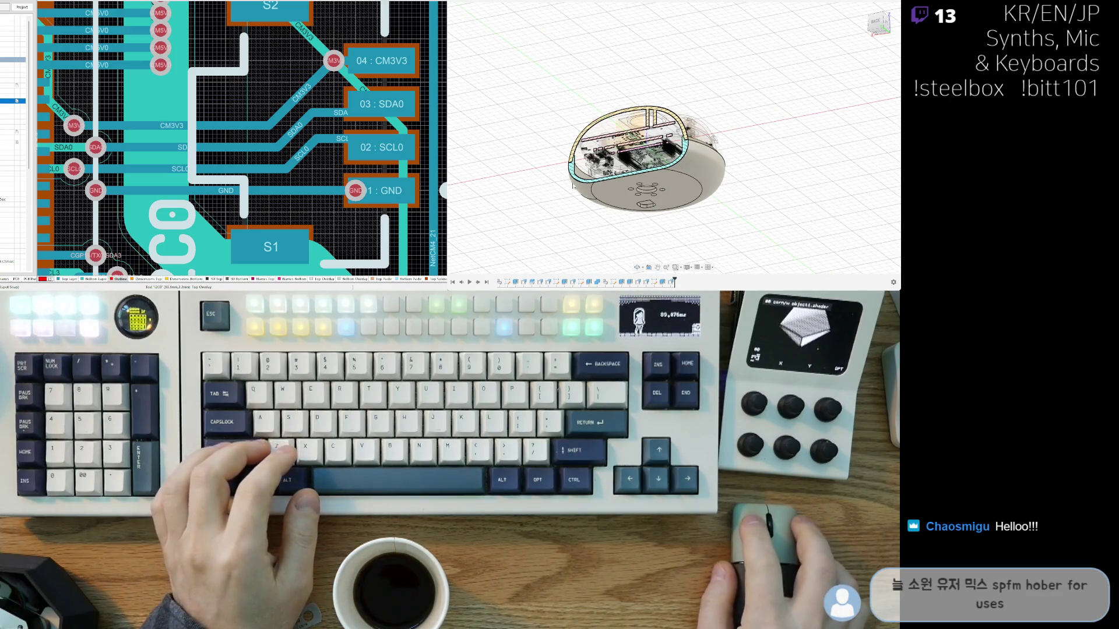
scroll(600, 232, "up", 3)
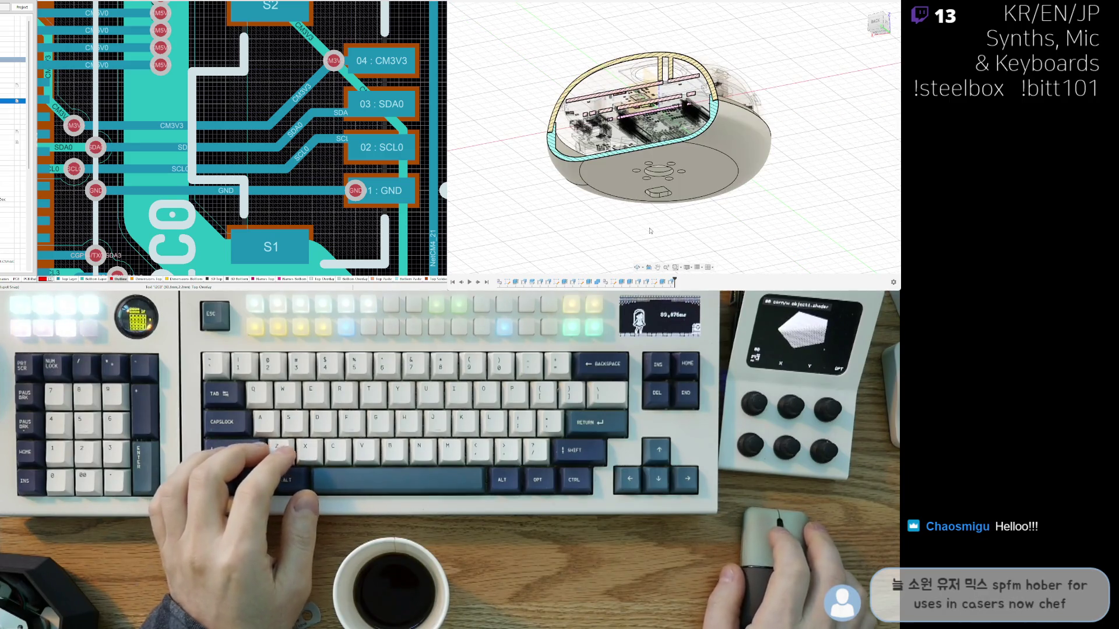
mouse_move(661, 222)
middle_mouse_down()
mouse_move(694, 227)
mouse_move(670, 243)
middle_mouse_up()
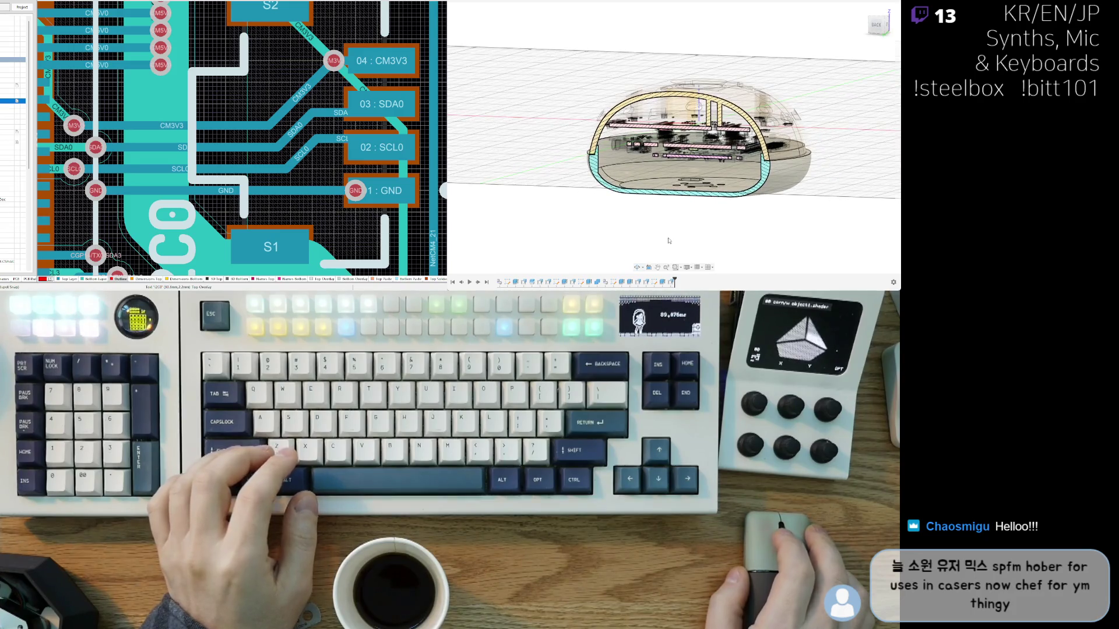
scroll(669, 241, "up", 2)
scroll(638, 234, "up", 2)
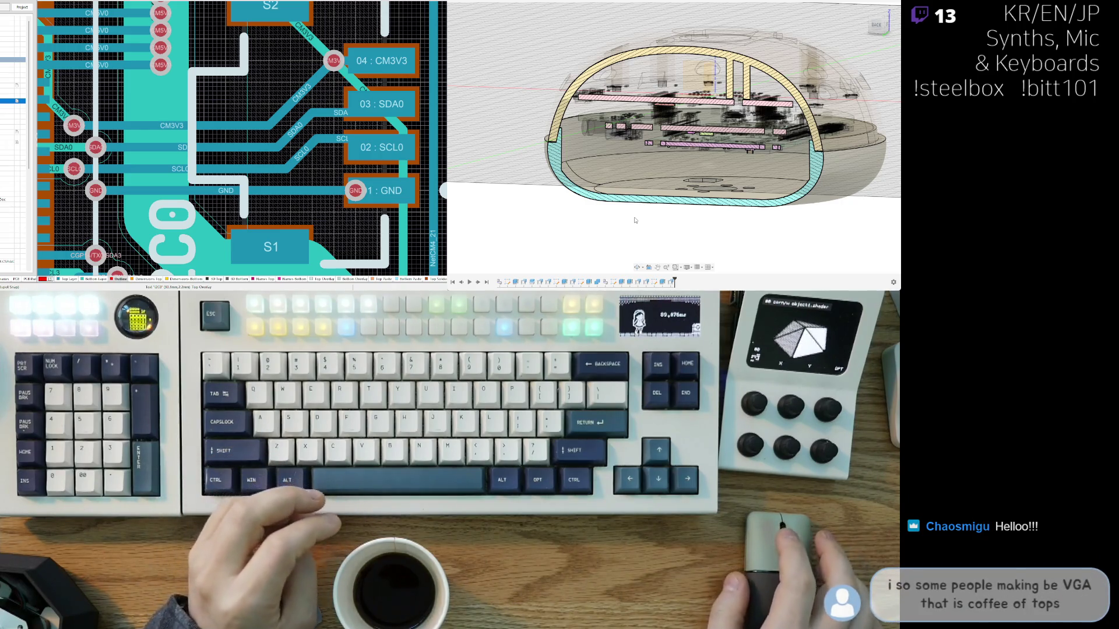
mouse_move(603, 222)
middle_mouse_down("shift")
mouse_move(593, 245)
mouse_move(603, 227)
middle_mouse_up("shift")
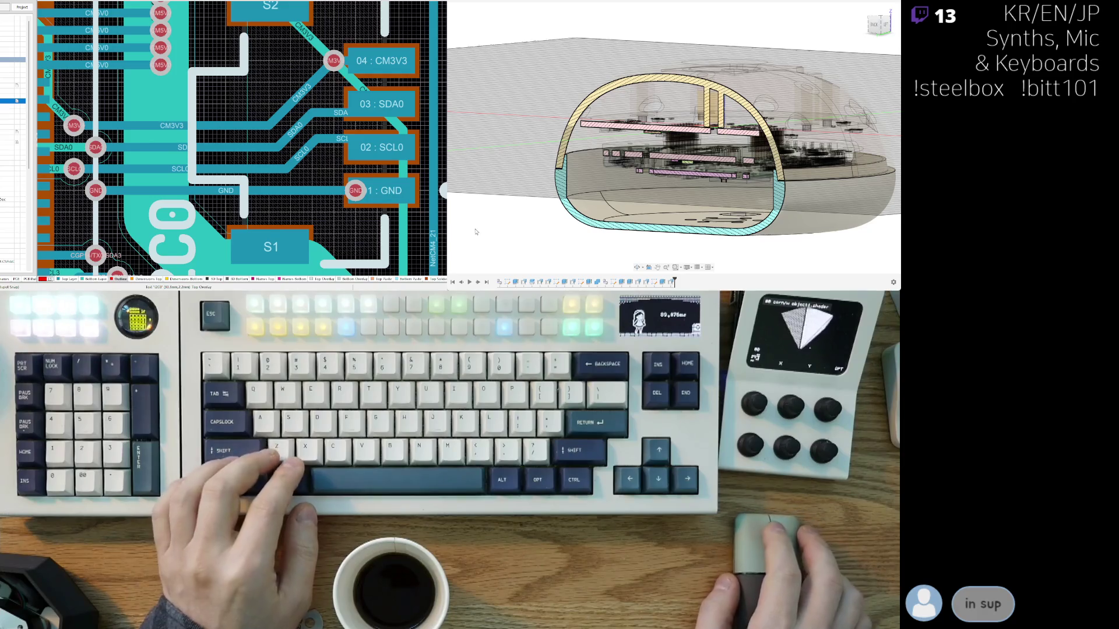
key("ctrl+z")
Step: Look down onto the display module above the PCB, then show the project's design list
mouse_move(476, 232)
middle_mouse_down("shift")
mouse_move(652, 221)
mouse_move(517, 219)
middle_mouse_up("shift")
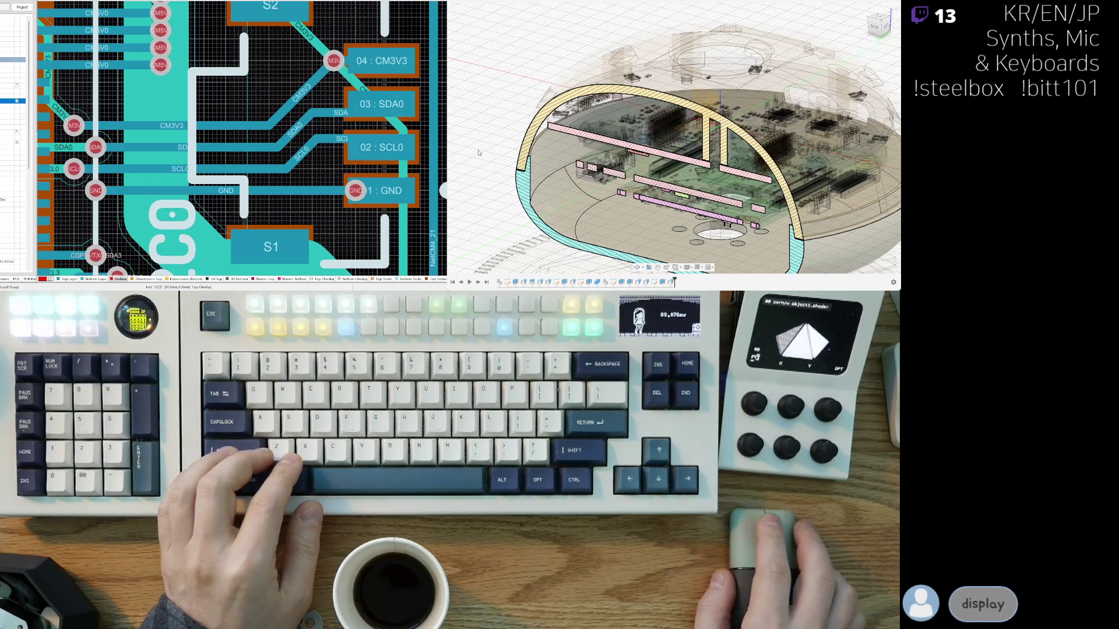
middle_click_drag(474, 153, 651, 161, "shift")
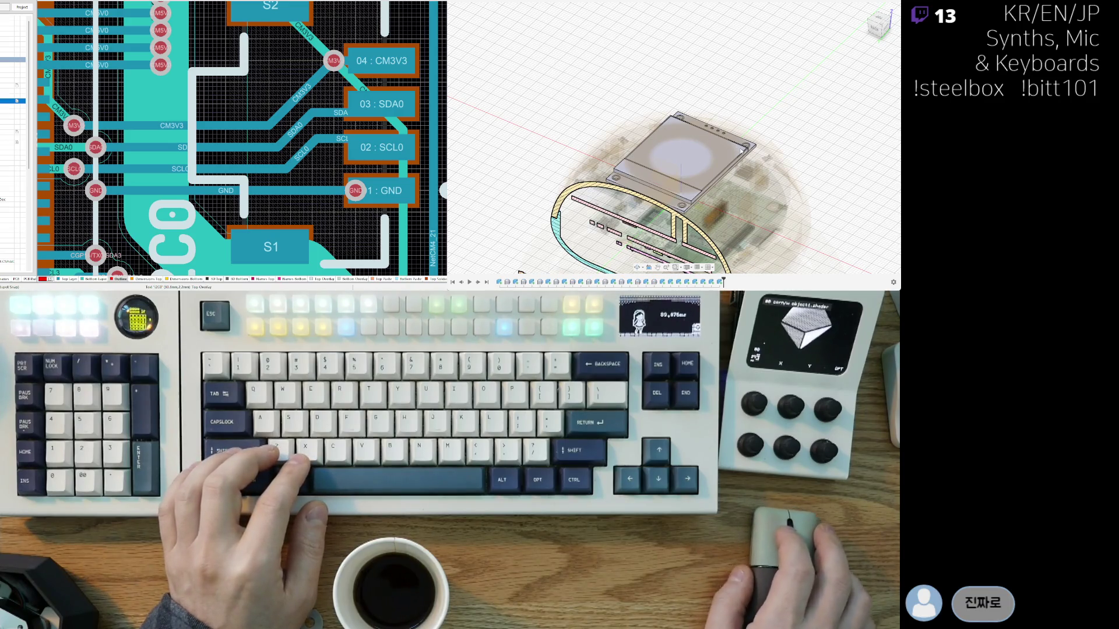
left_click(619, 124)
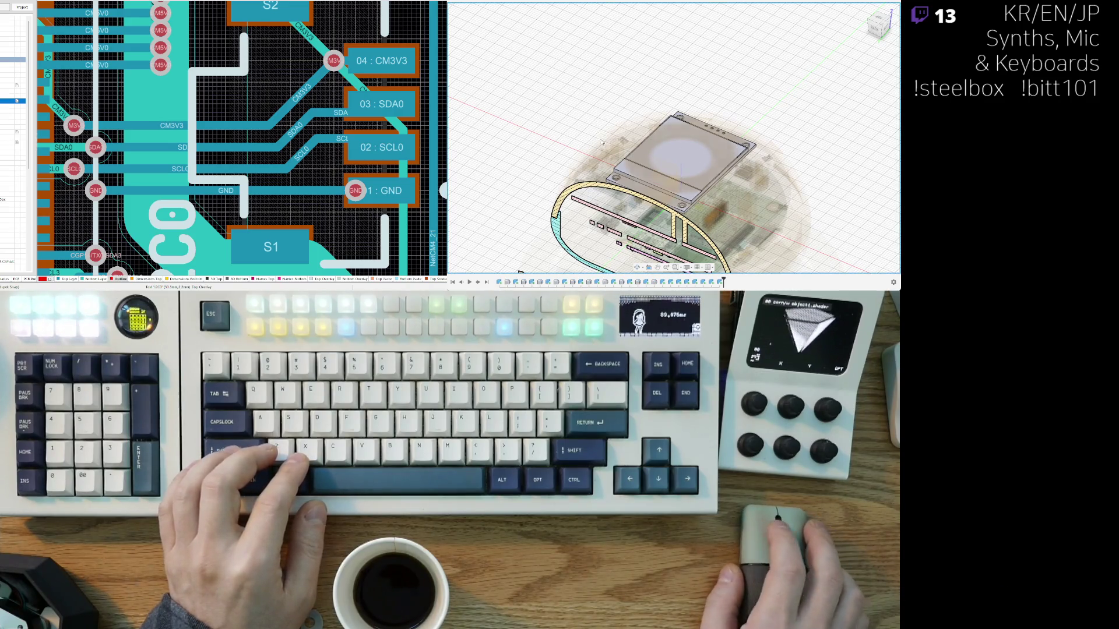
middle_click_drag(602, 142, 641, 125, "shift")
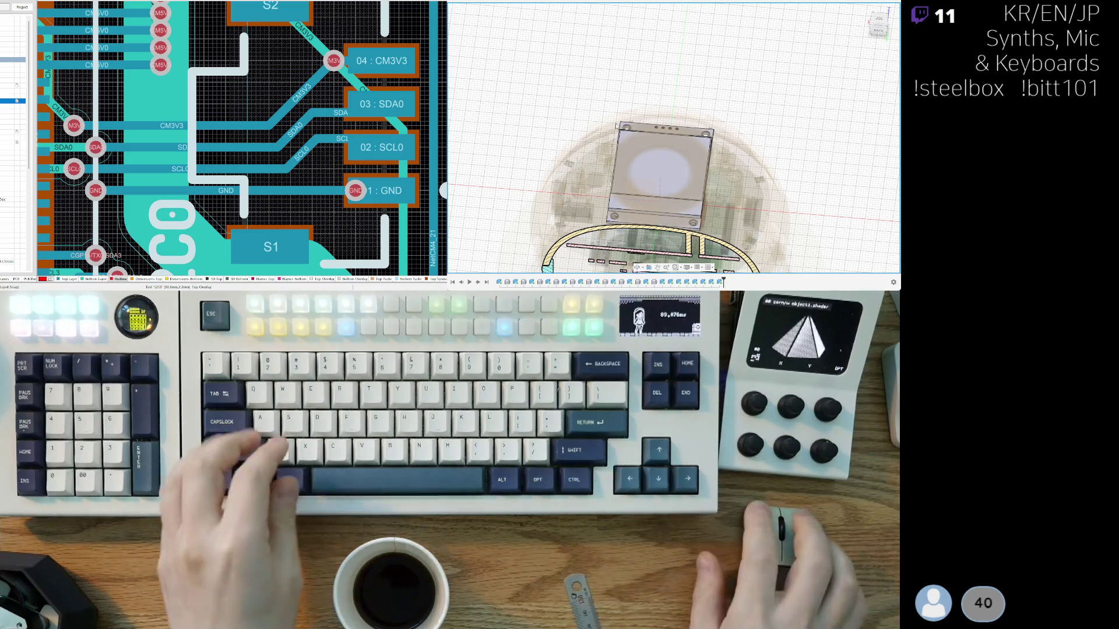
mouse_move(641, 124)
middle_mouse_down("shift")
mouse_move(662, 145)
mouse_move(621, 133)
mouse_move(488, 139)
middle_mouse_up("shift")
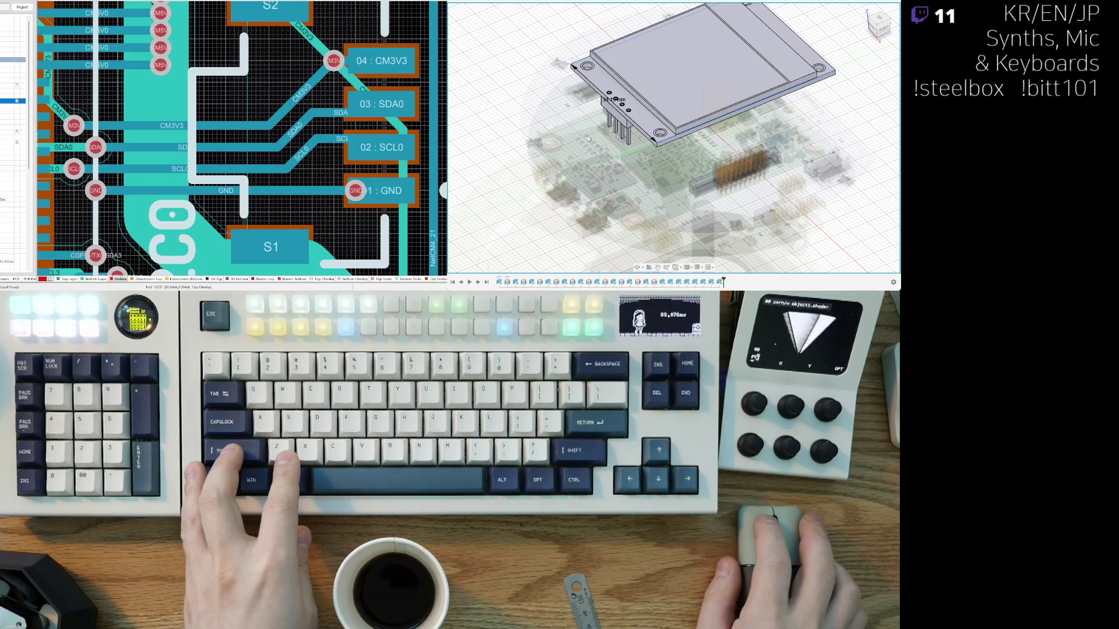
middle_click_drag(589, 158, 593, 205, "shift")
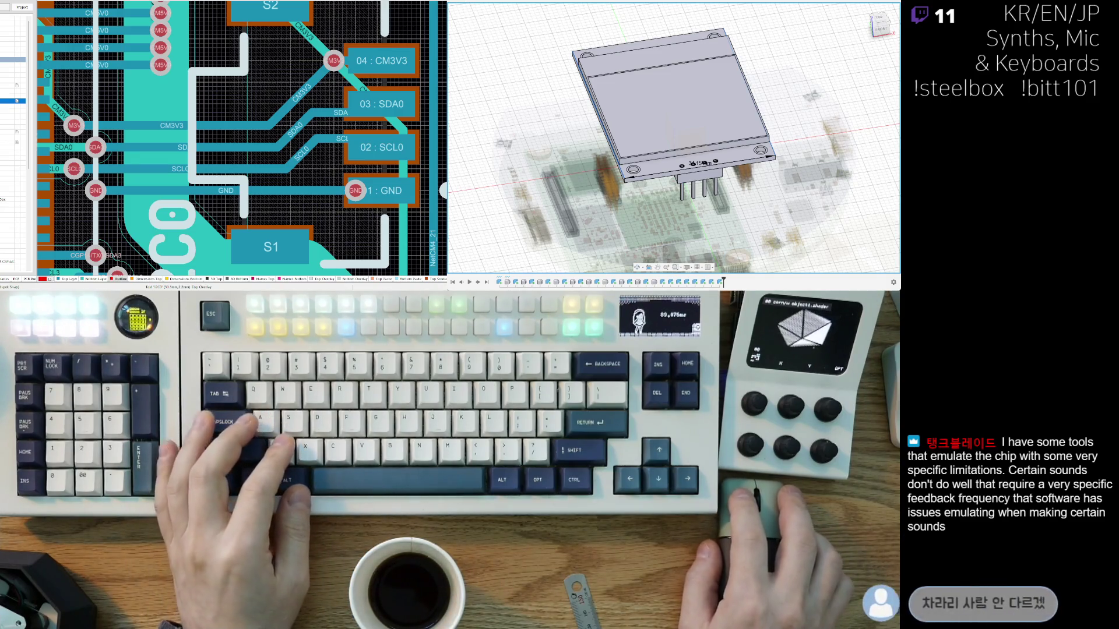
key("ctrl+alt+p")
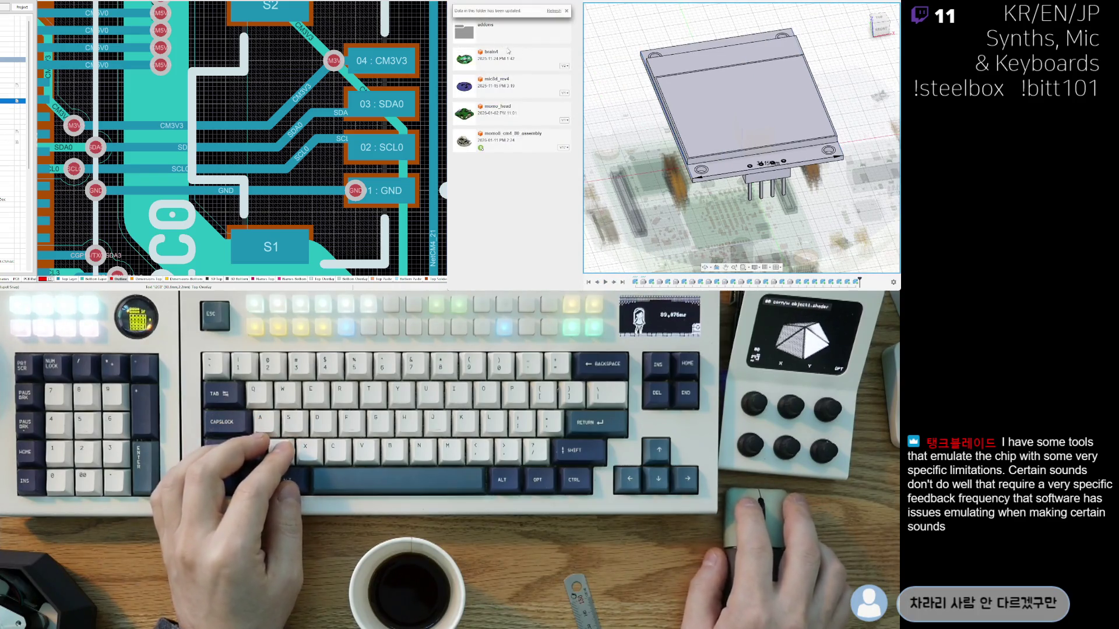
Step: Open the addons part-models folder in the Data Panel and refresh its updated file list
left_click(527, 37)
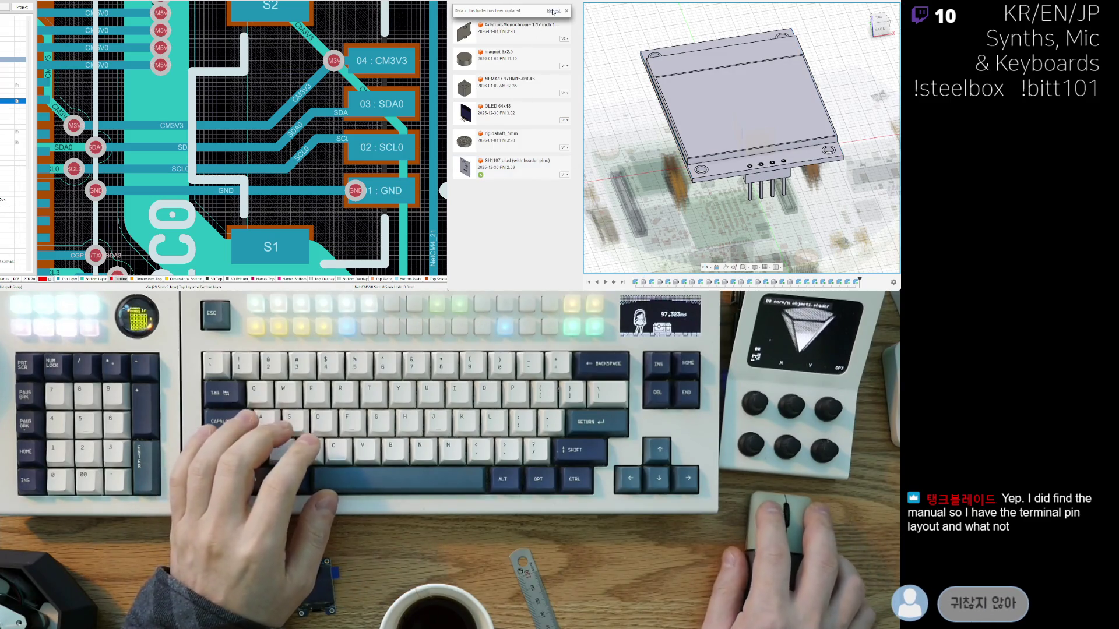
left_click(554, 11)
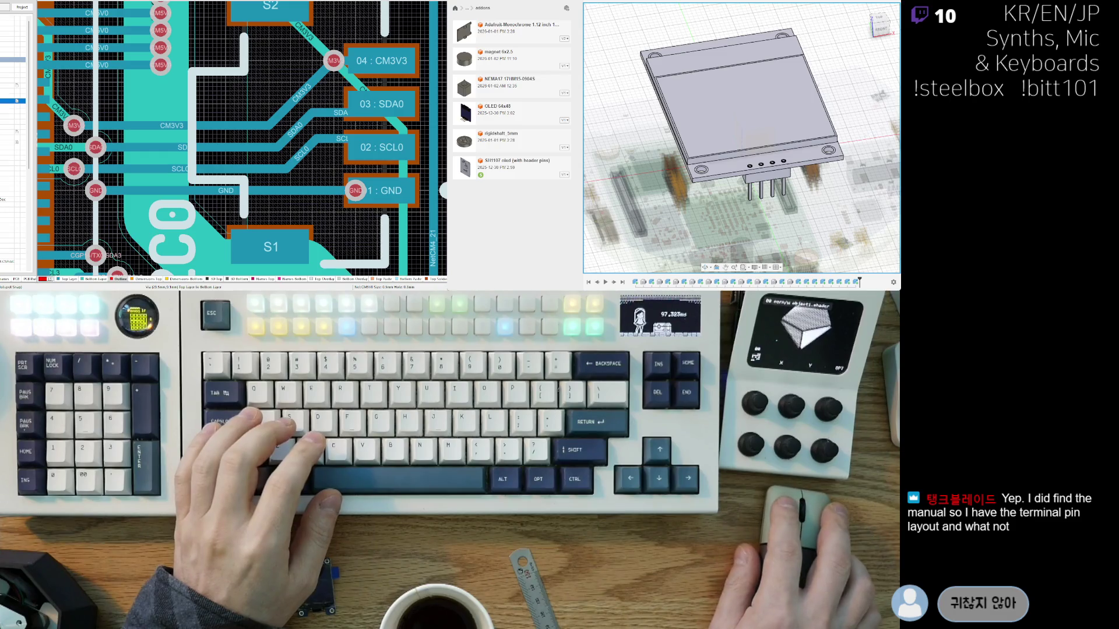
Step: Start a blank new design with Ctrl+N and close the Data Panel
key("ctrl+n")
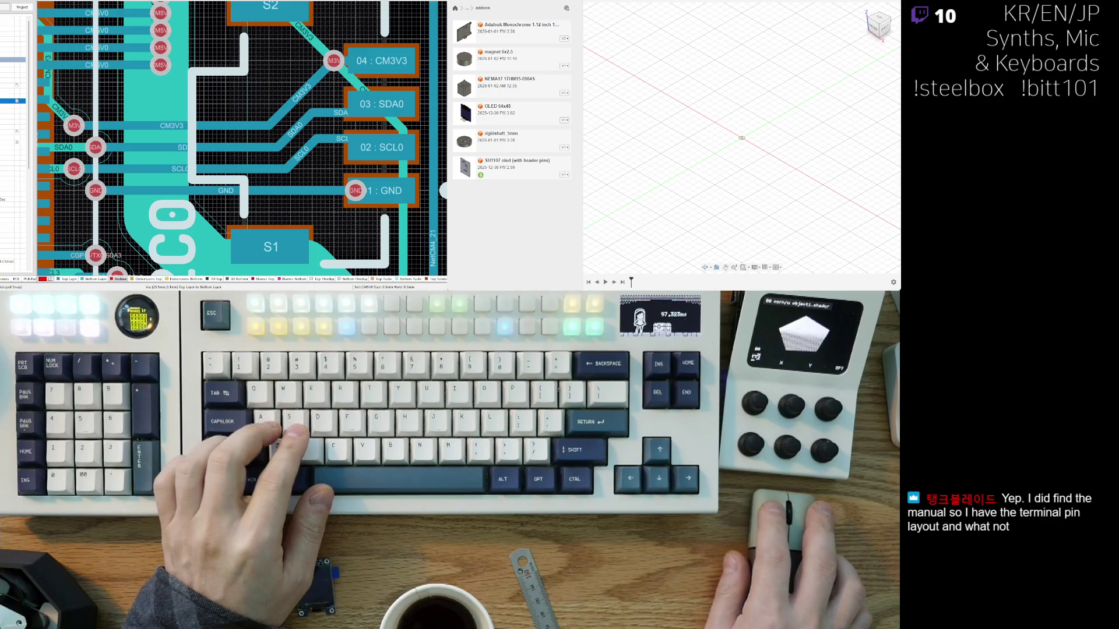
left_click(566, 7)
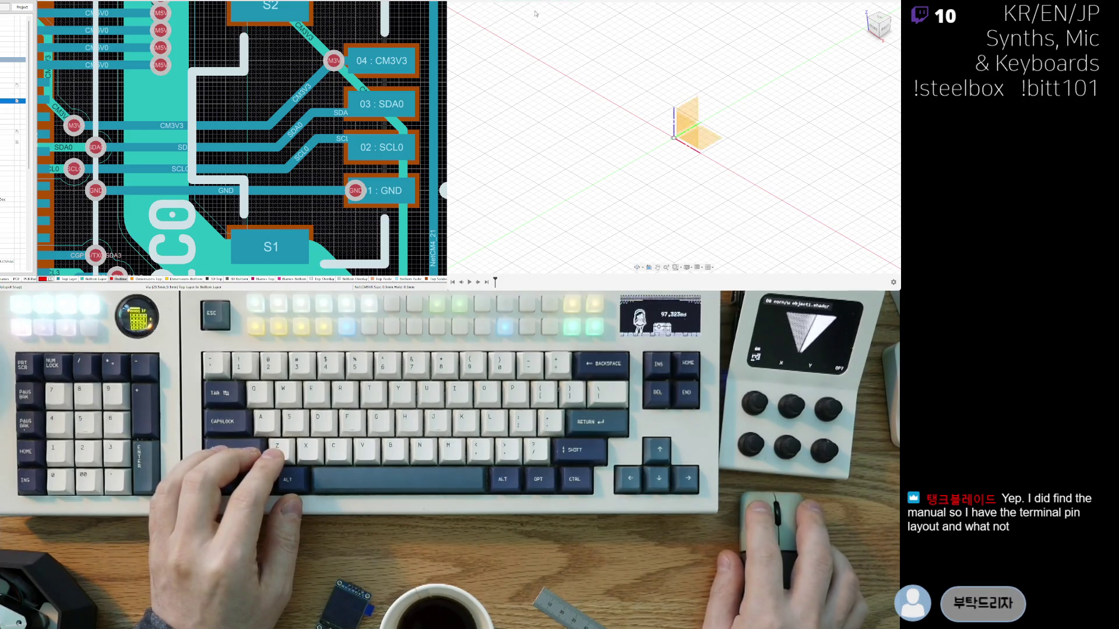
middle_click_drag(525, 99, 607, 76, "shift")
left_click(697, 119)
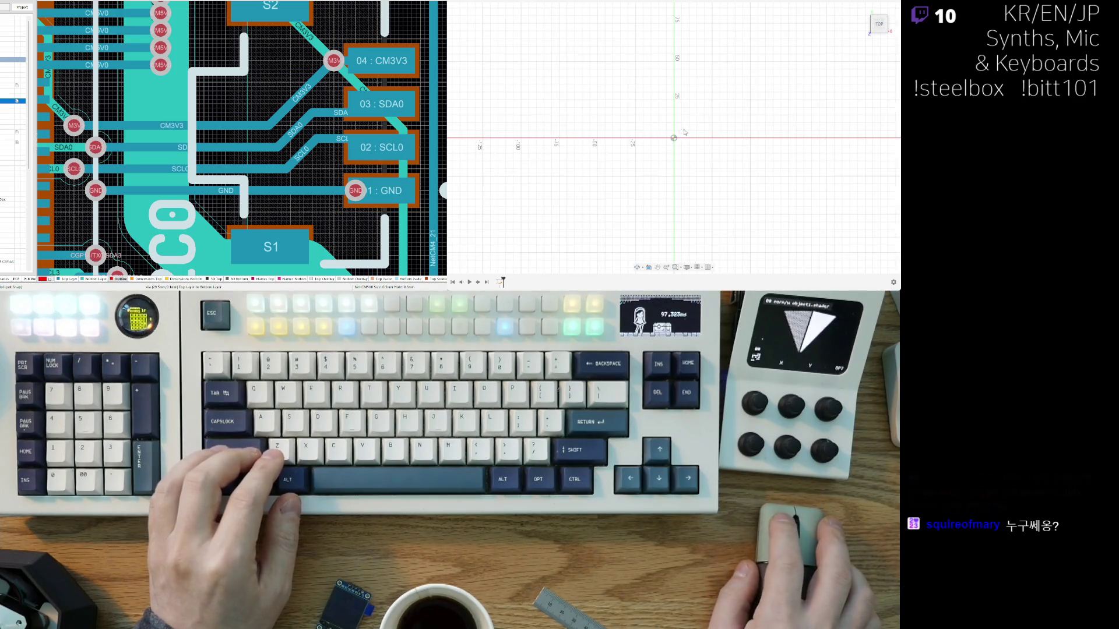
middle_click_drag(640, 166, 606, 203)
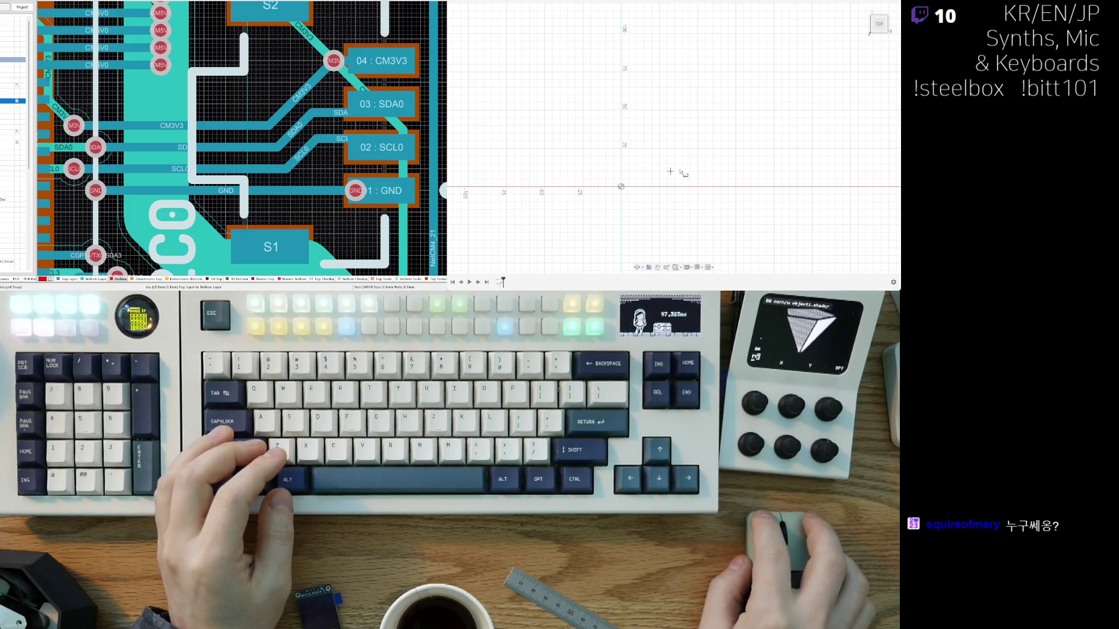
Step: Draw a 21 × 21 centre rectangle at the sketch origin
left_click(621, 186)
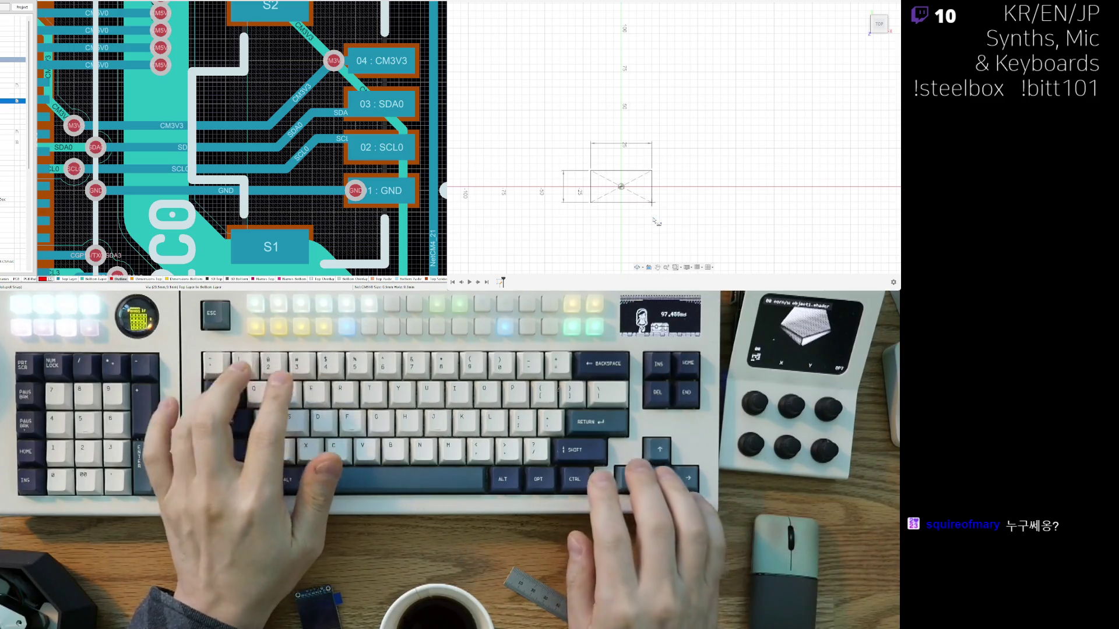
type("21")
key("Tab")
type("21")
key("Return")
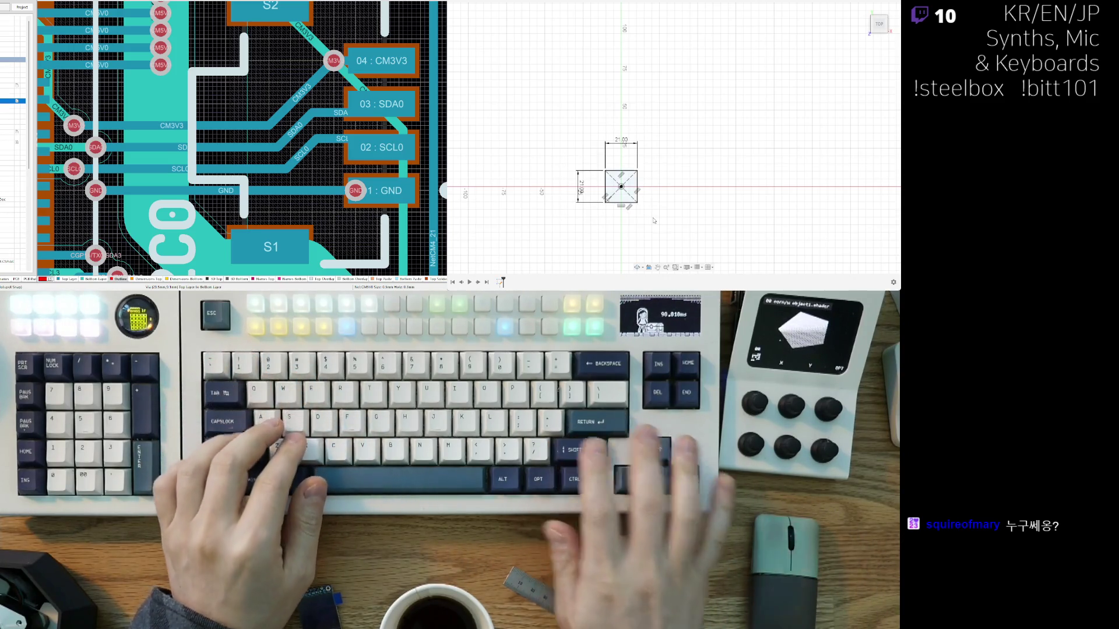
Step: Add a 21-wide, 4-tall rectangular strip along the square's bottom edge
scroll(654, 221, "up", 6)
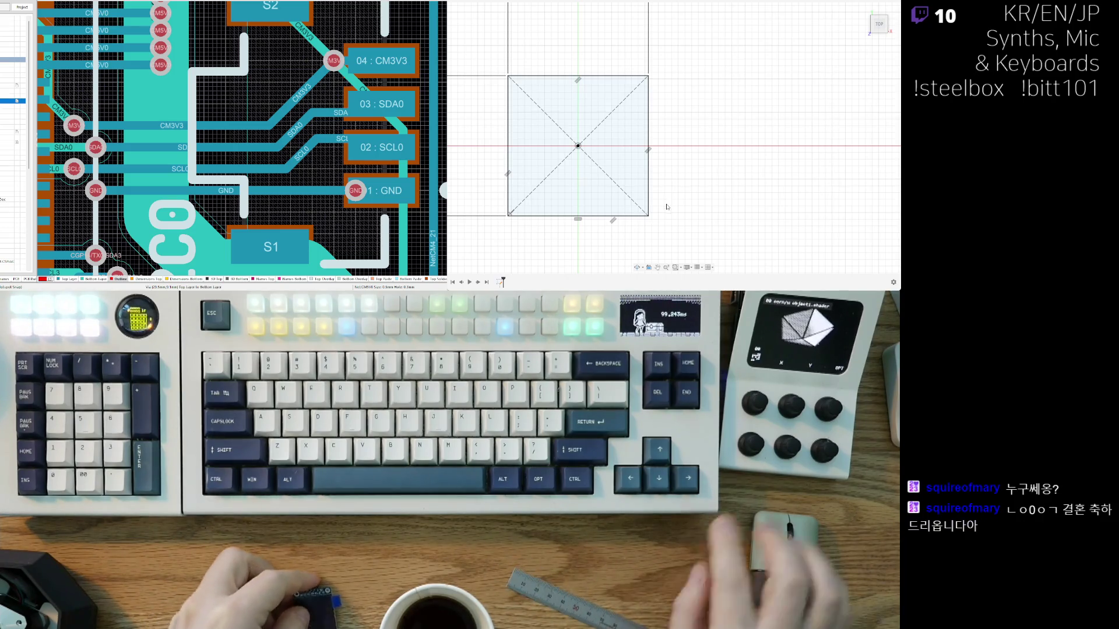
middle_click_drag(669, 246, 692, 221)
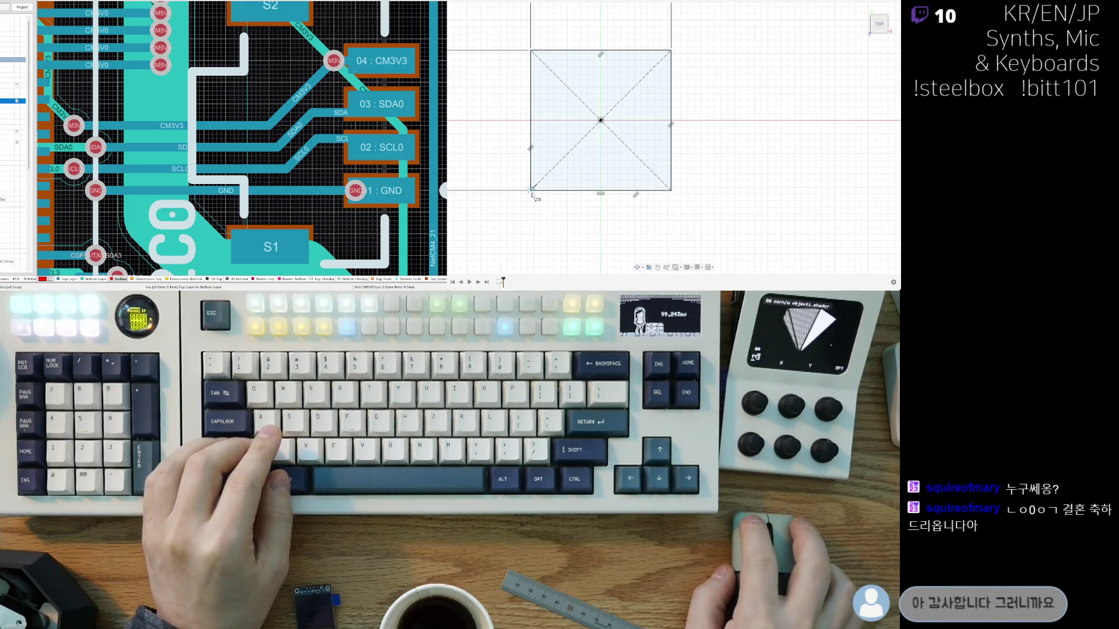
left_click(531, 164)
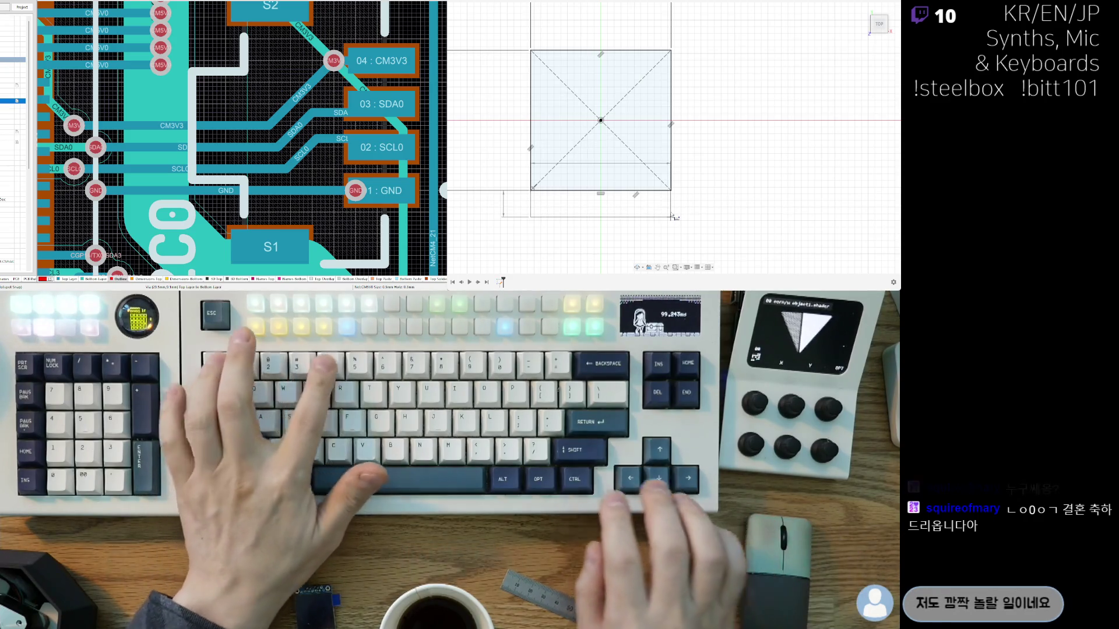
key("Return")
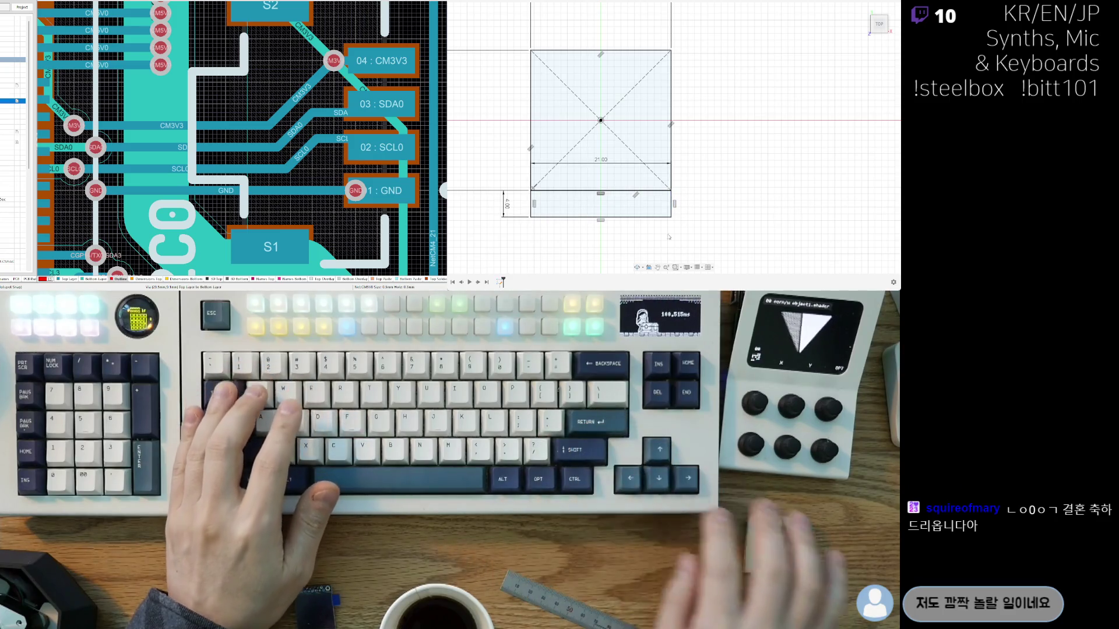
scroll(607, 236, "down", 2)
middle_click_drag(607, 236, 620, 204)
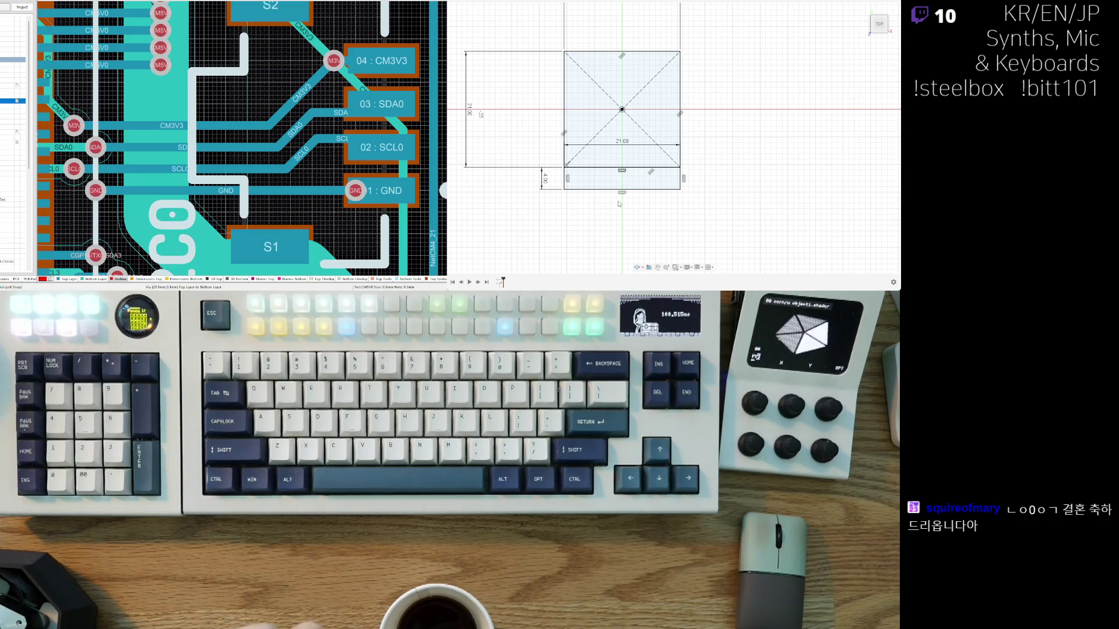
left_click(632, 142)
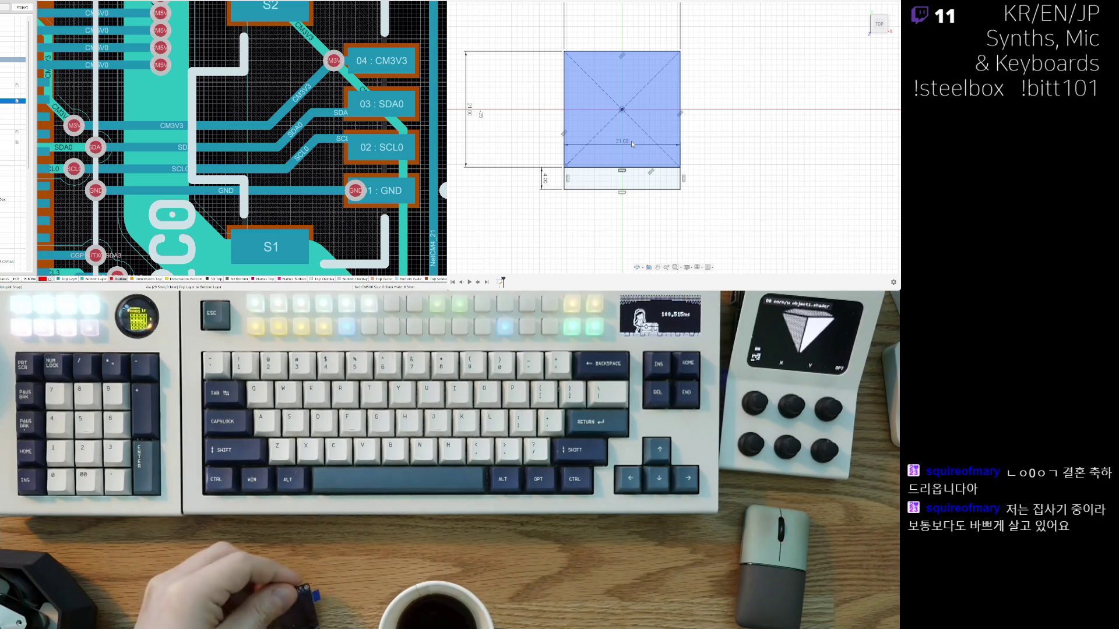
left_click(605, 226)
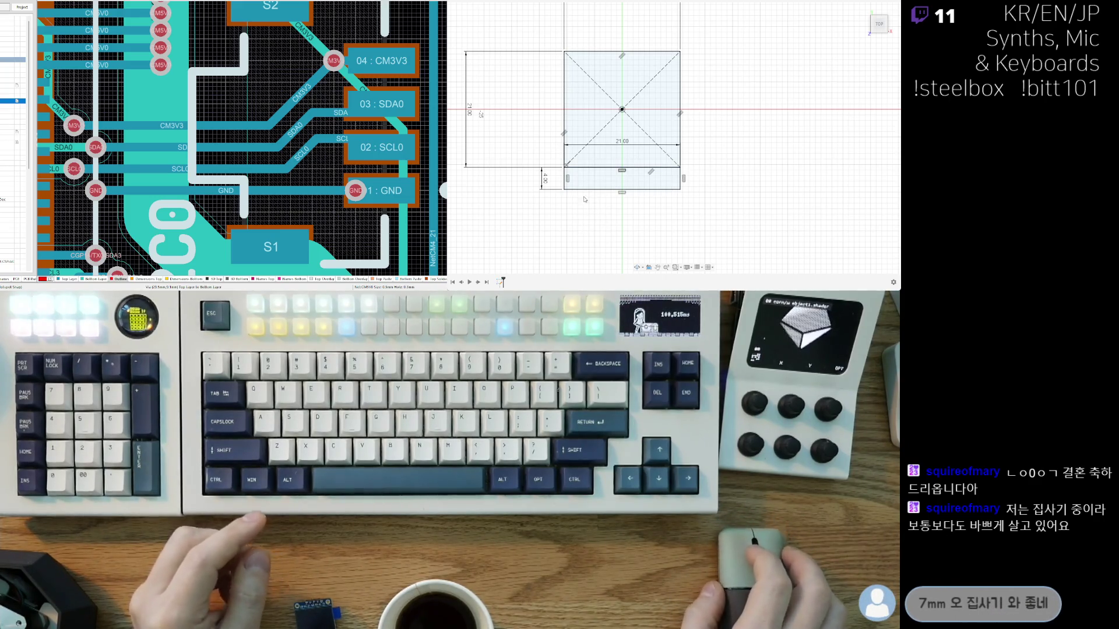
left_click(564, 191)
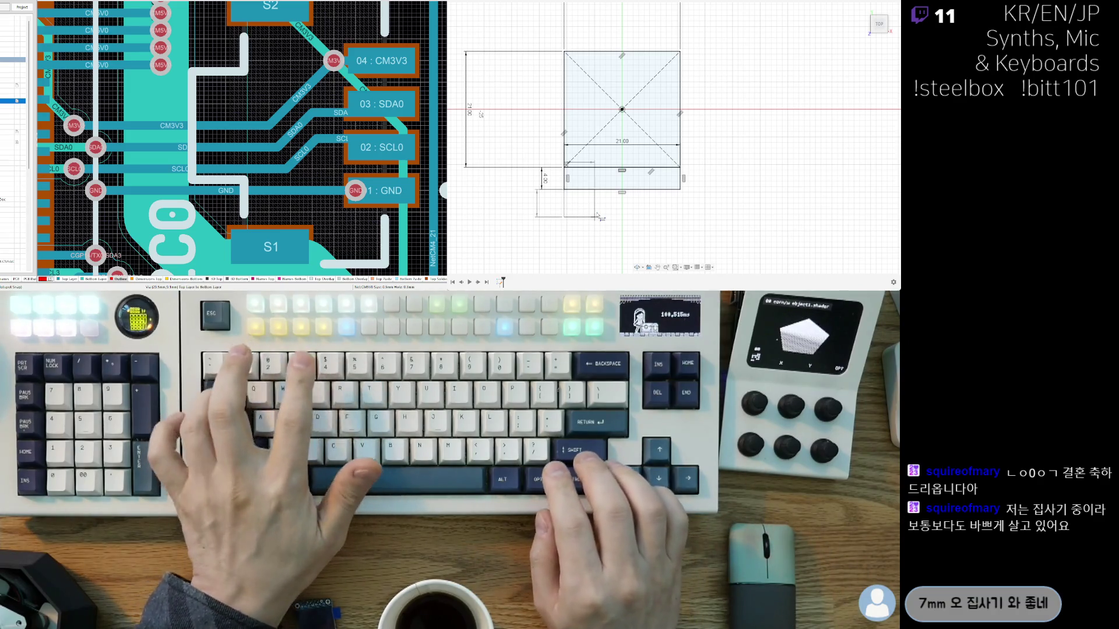
type("7")
key("Tab")
type("5")
key("Return")
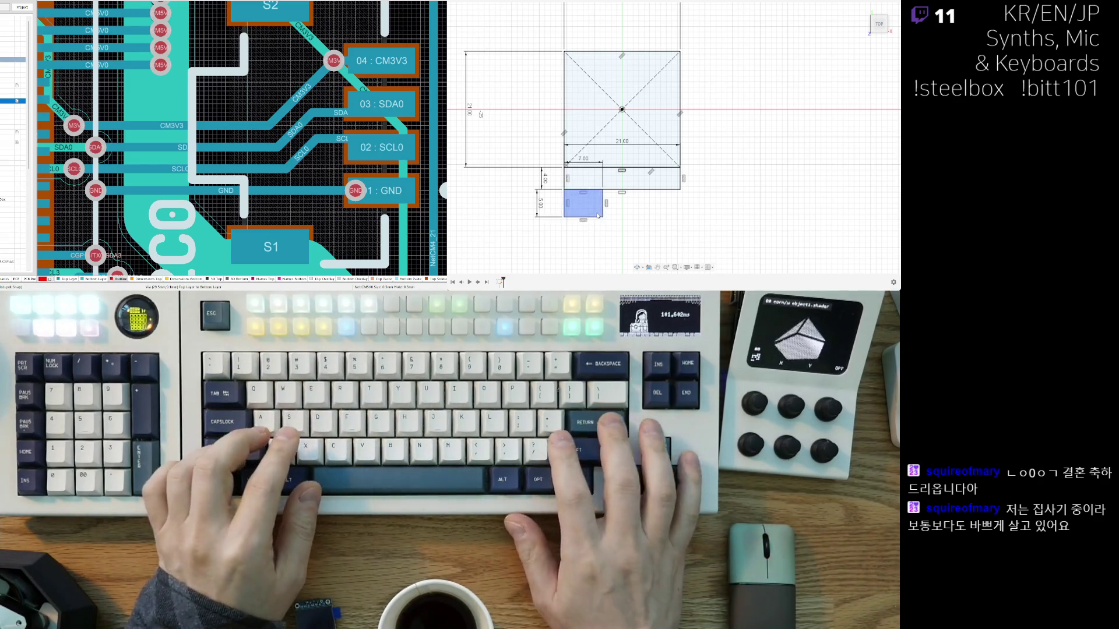
scroll(658, 235, "up", 2)
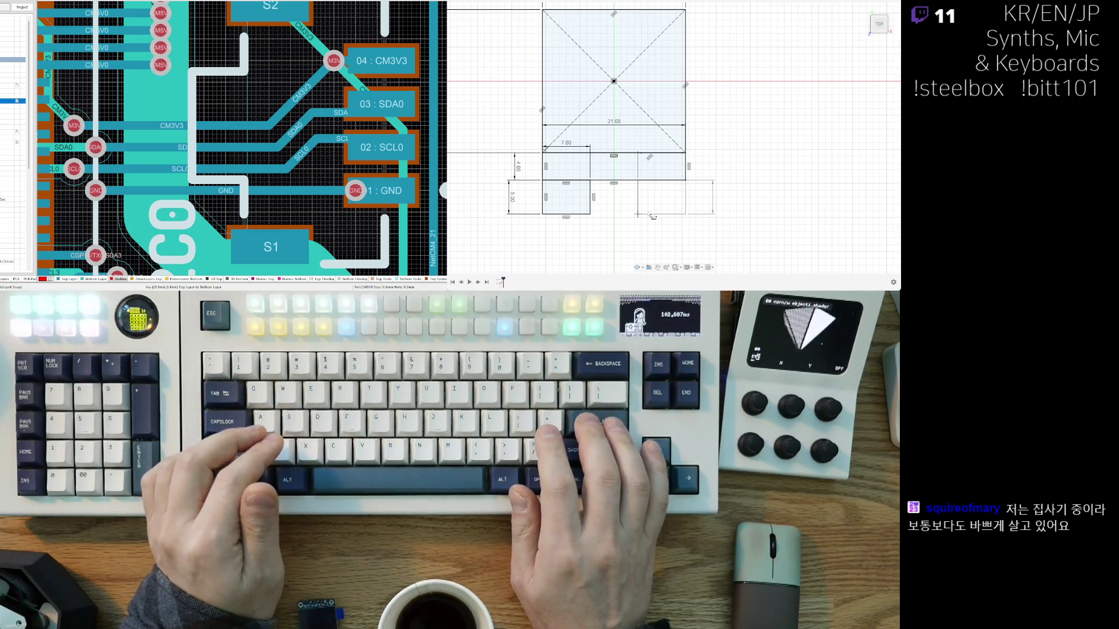
key("Return")
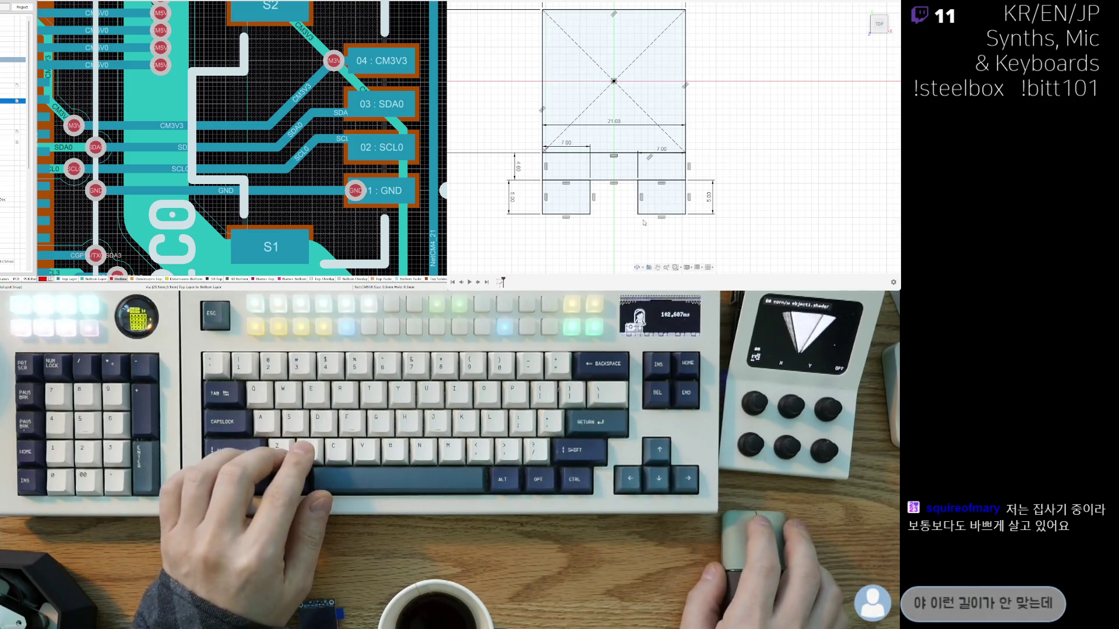
key("ctrl+z")
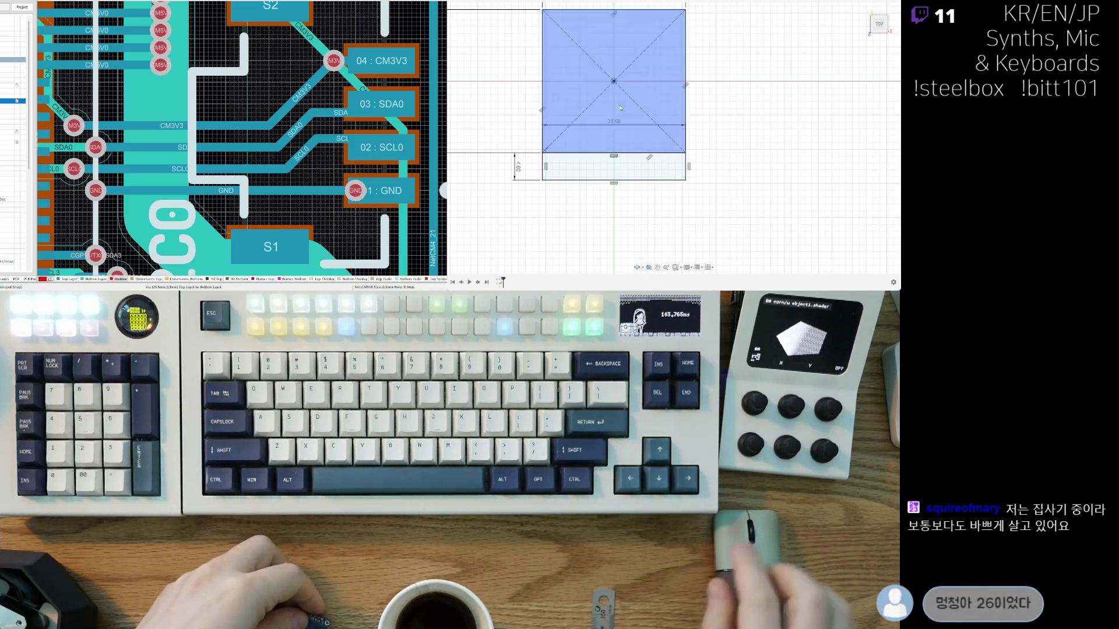
Step: Change the square's width and height dimensions from 21.00 to 26.00
middle_click_drag(686, 142, 704, 185)
scroll(691, 112, "down", 3)
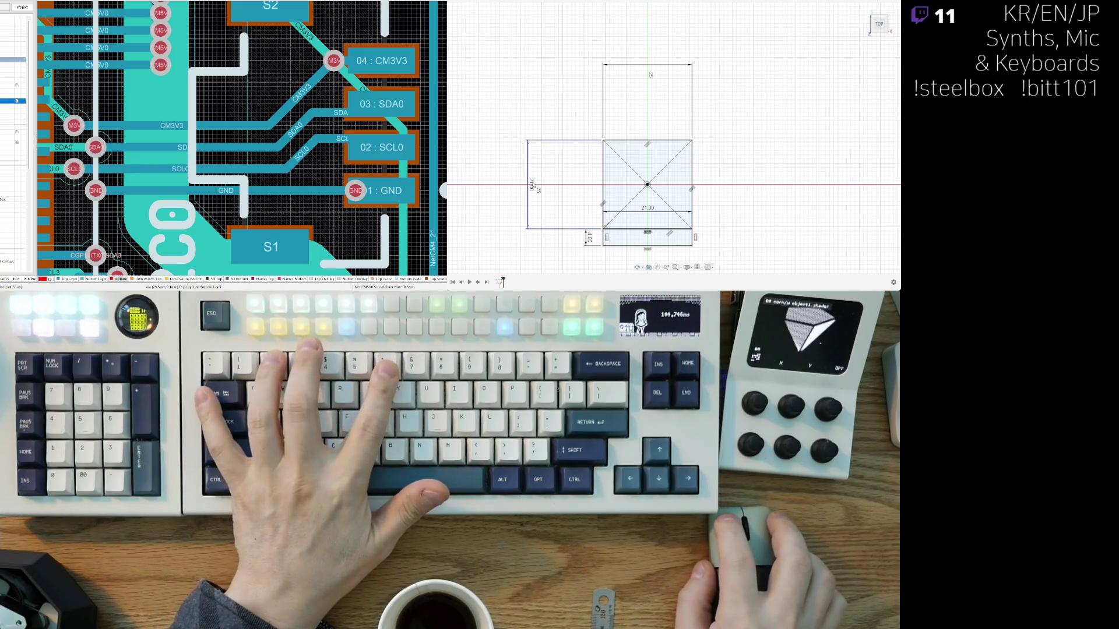
left_click(659, 60)
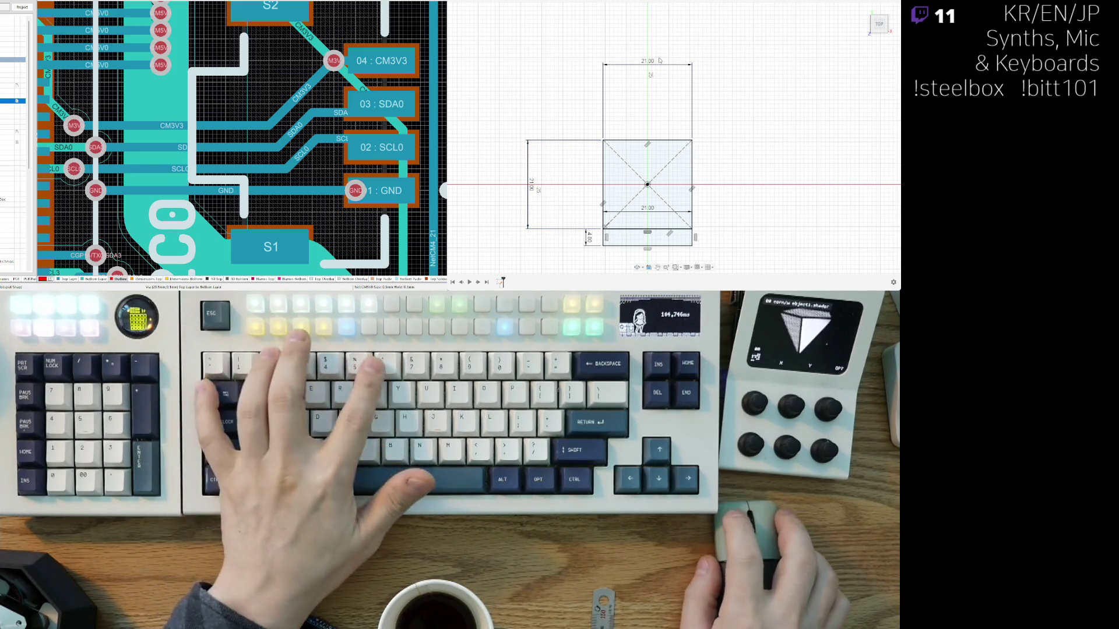
type("26")
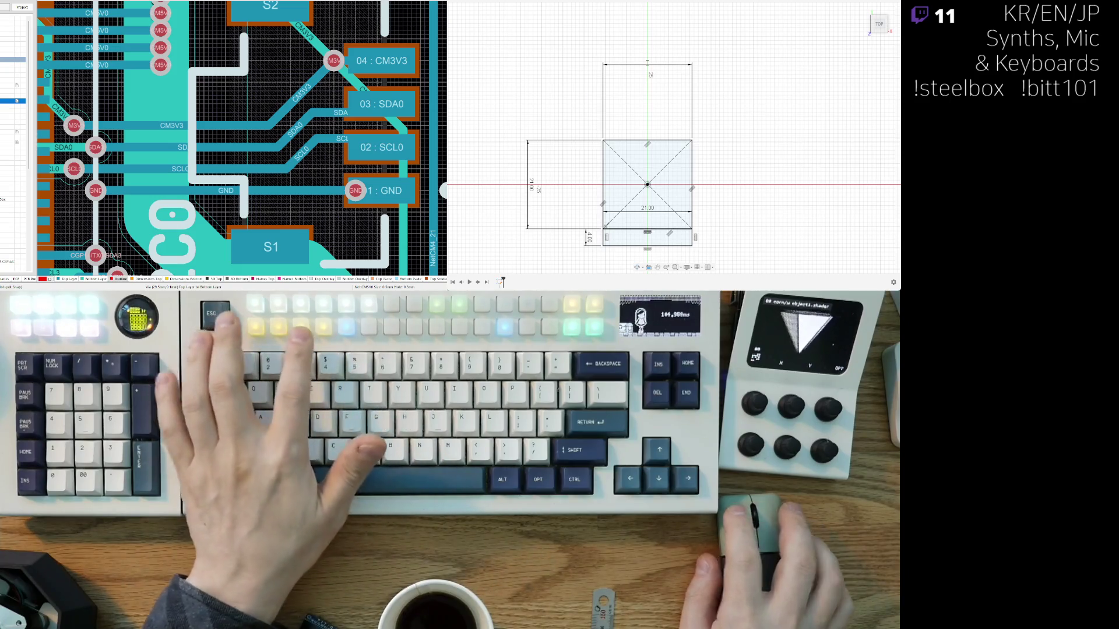
key("Return")
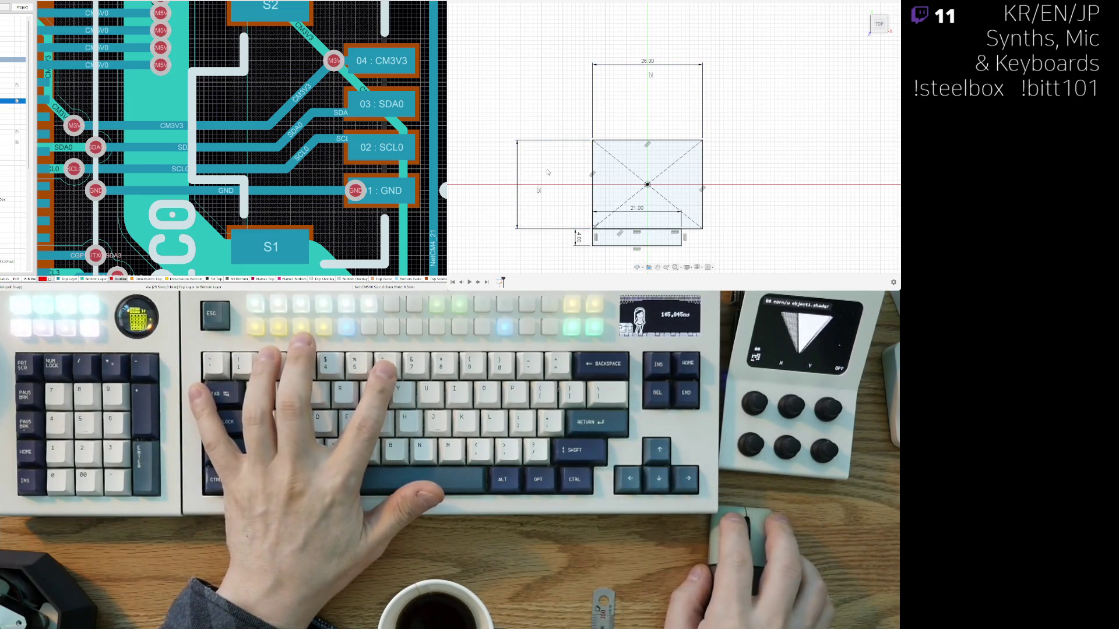
type("26")
key("Return")
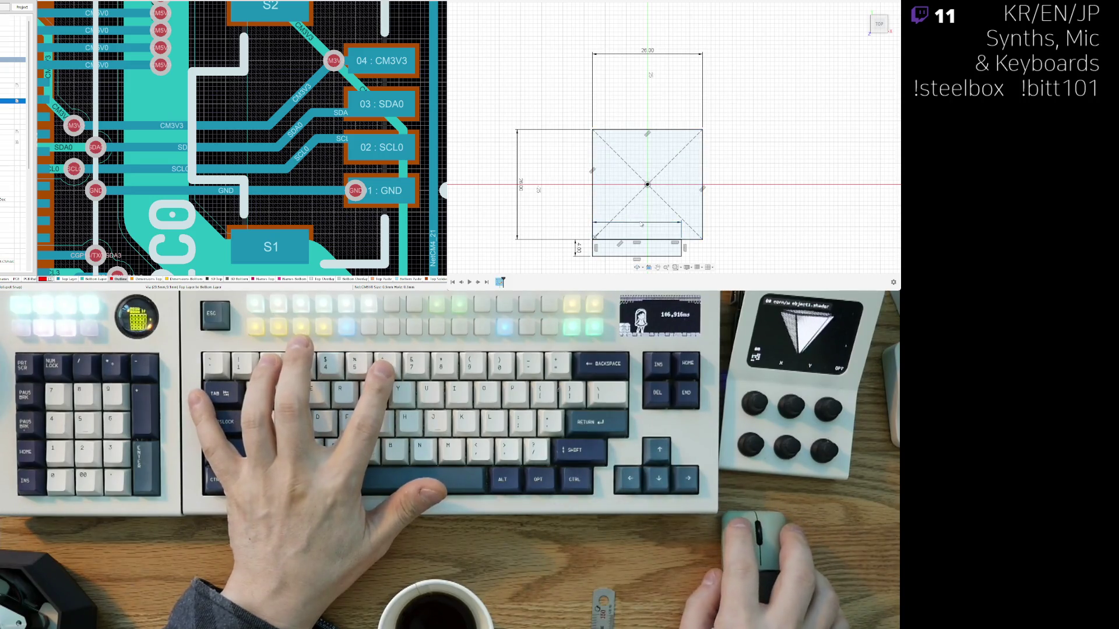
mouse_move(578, 270)
middle_mouse_down()
mouse_move(579, 222)
mouse_move(550, 224)
middle_mouse_up()
scroll(579, 221, "up", 2)
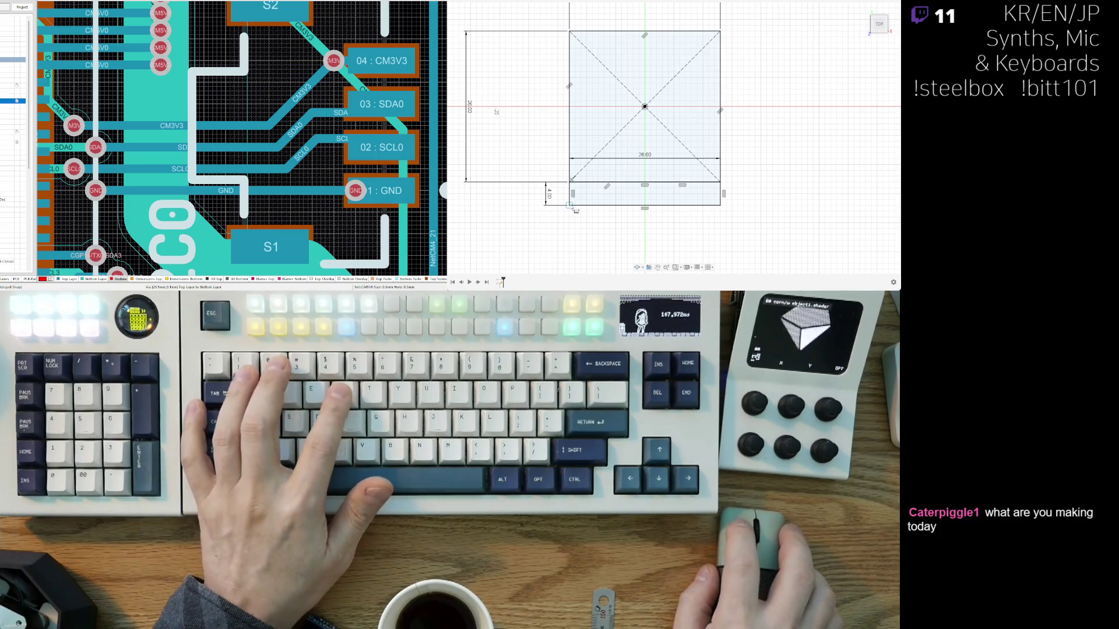
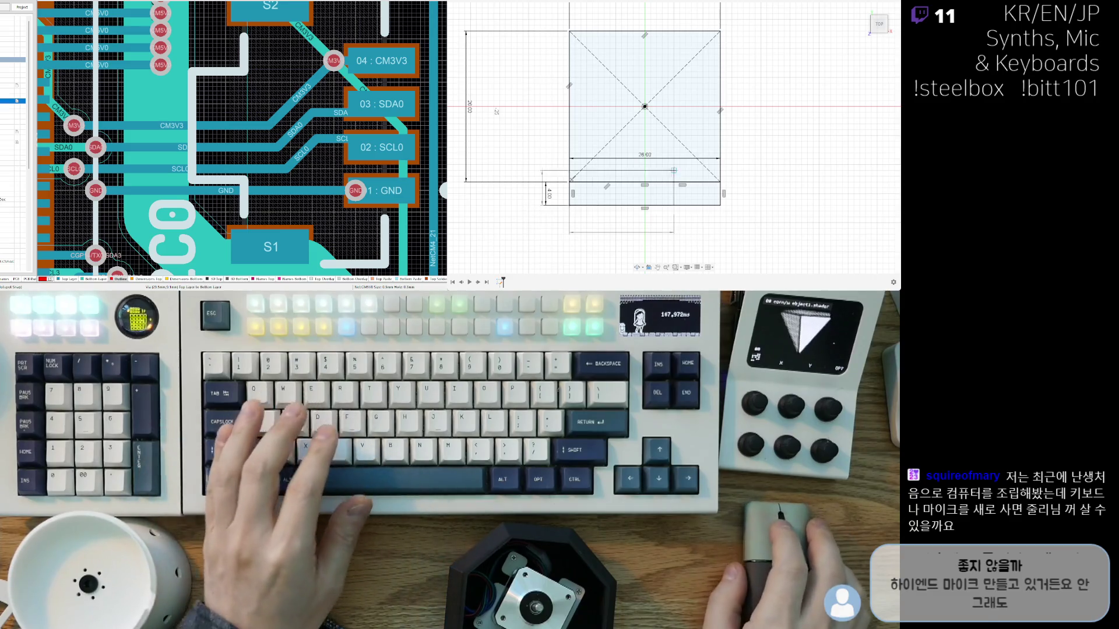
Step: Draw two 7 × 5 mm tab rectangles under the bottom strip, one near each side
scroll(595, 204, "up", 2)
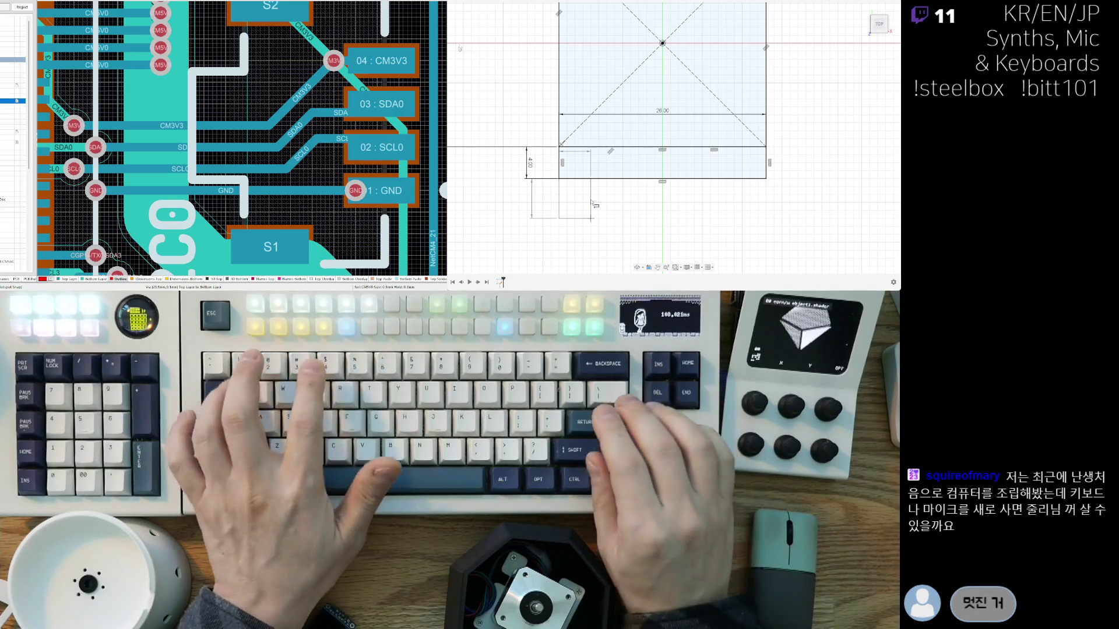
key("Return")
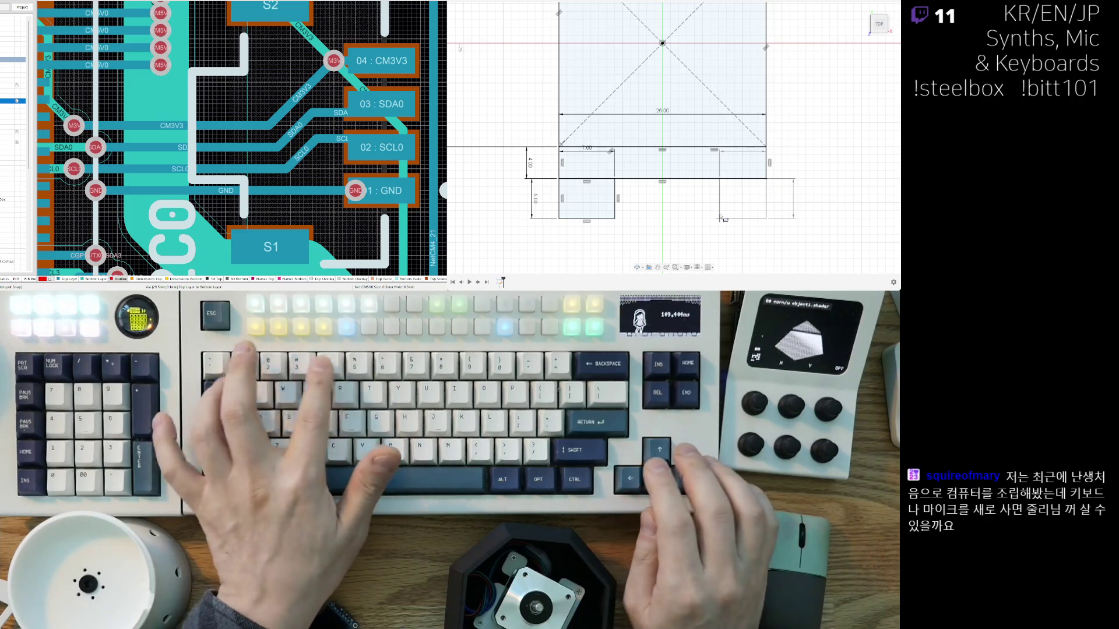
key("Return")
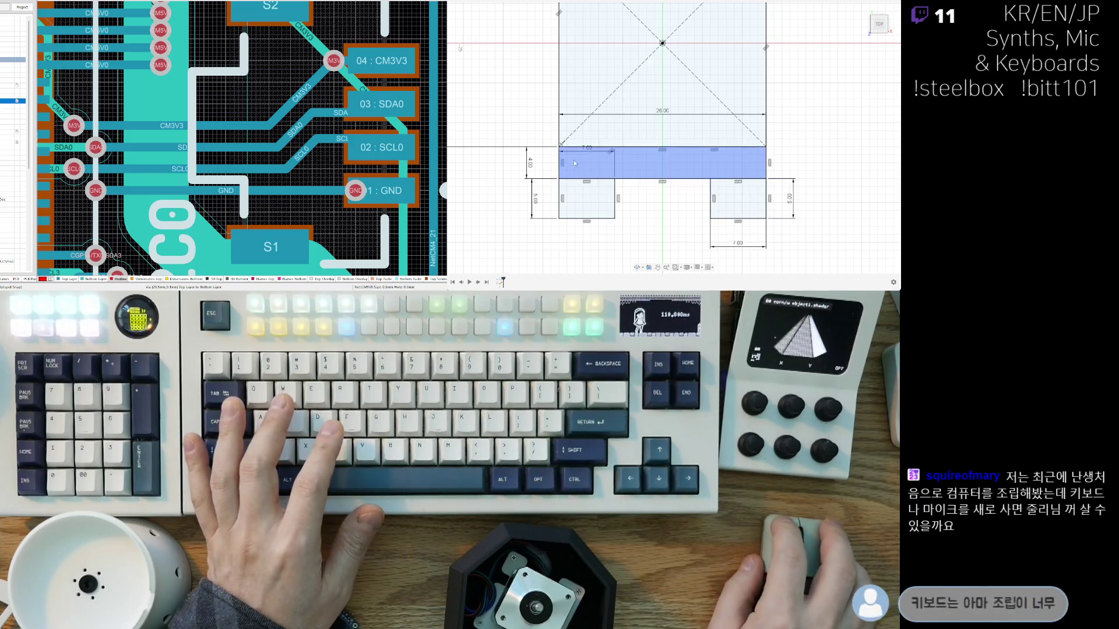
scroll(666, 207, "down", 1)
scroll(665, 207, "down", 2)
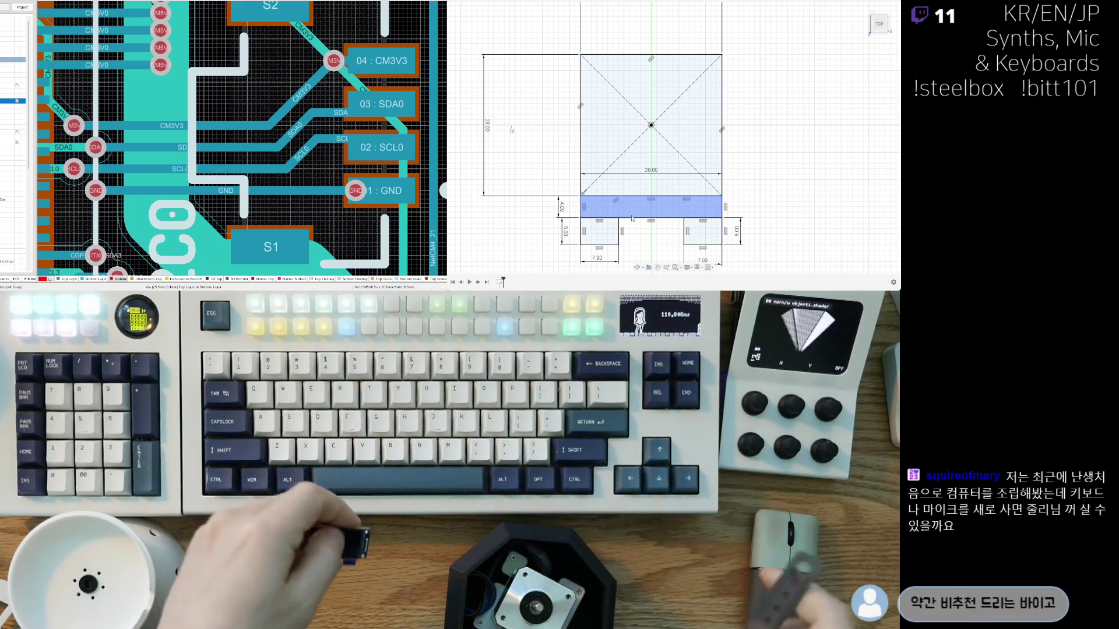
Step: Draw a 26 × 5 mm rectangle from the square's top-left corner along its top edge
middle_click_drag(620, 84, 593, 130)
scroll(593, 130, "up", 2)
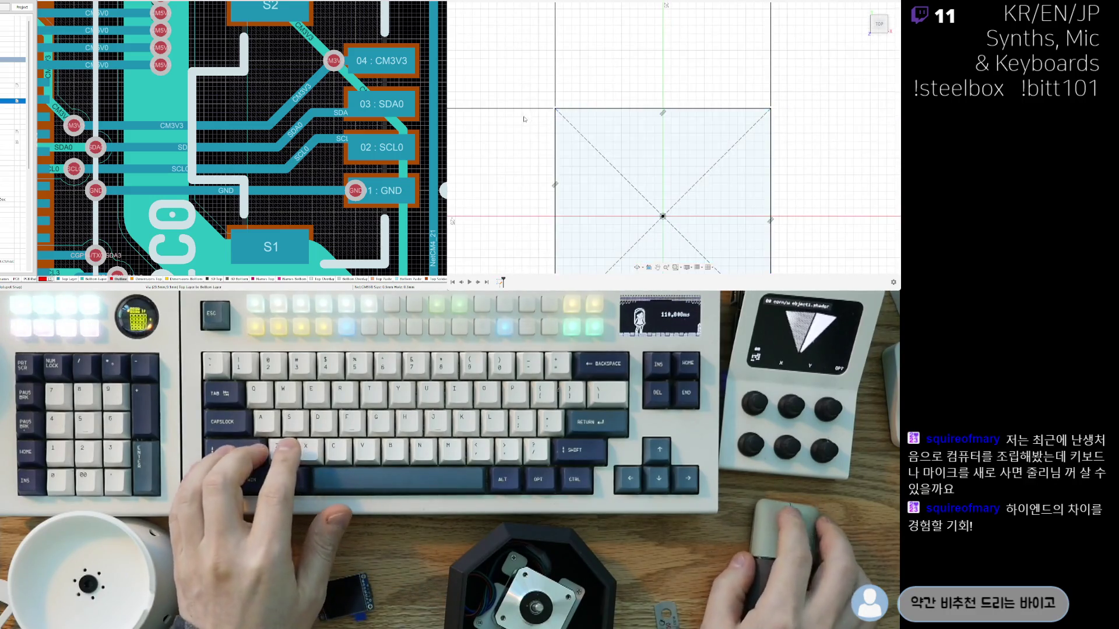
key("r")
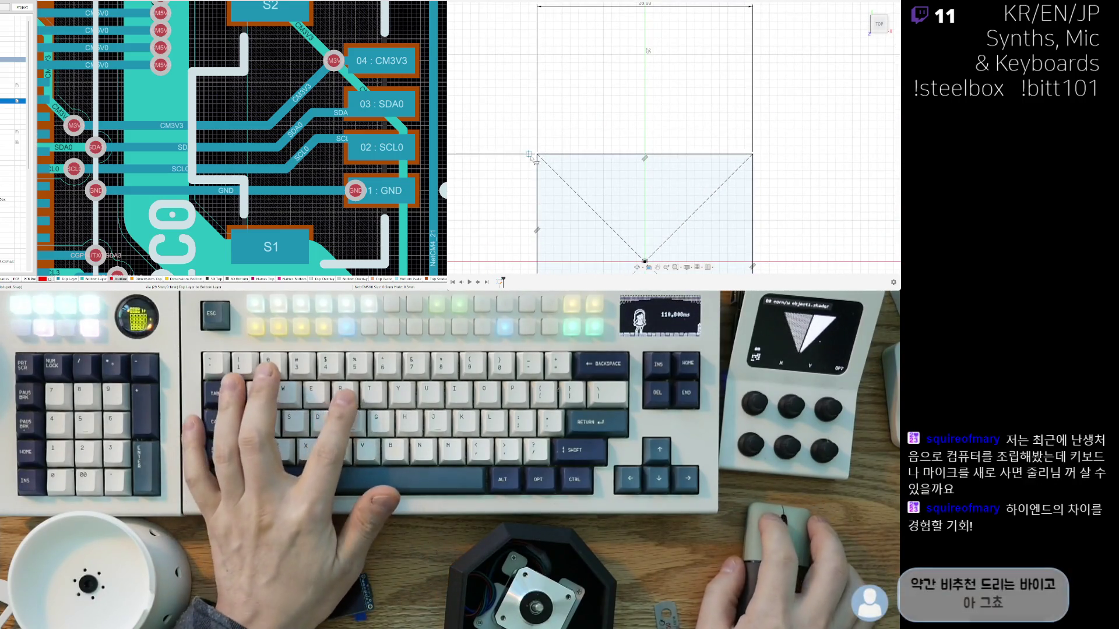
left_click(537, 155)
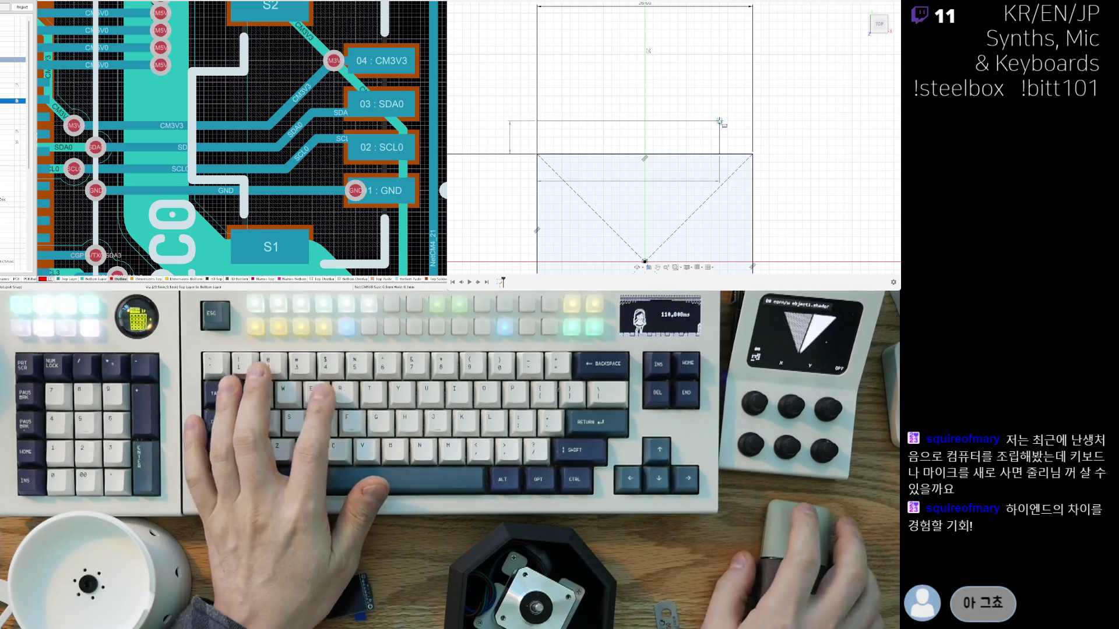
type("26")
key("Tab")
type("5")
key("Return")
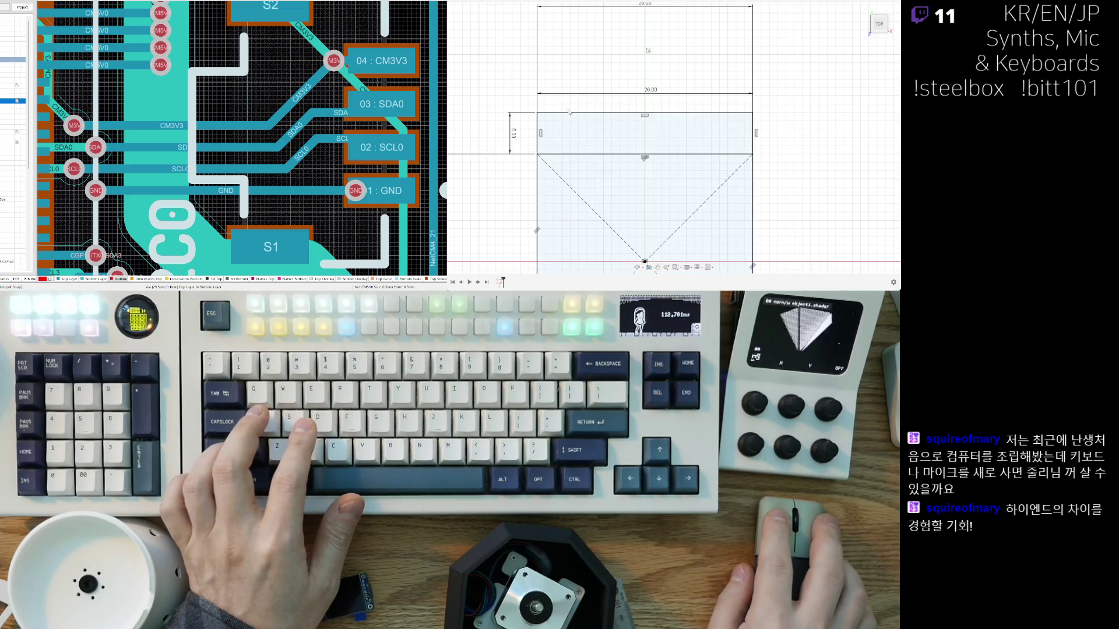
mouse_move(651, 97)
middle_mouse_down("shift")
mouse_move(549, 192)
mouse_move(623, 212)
middle_mouse_up("shift")
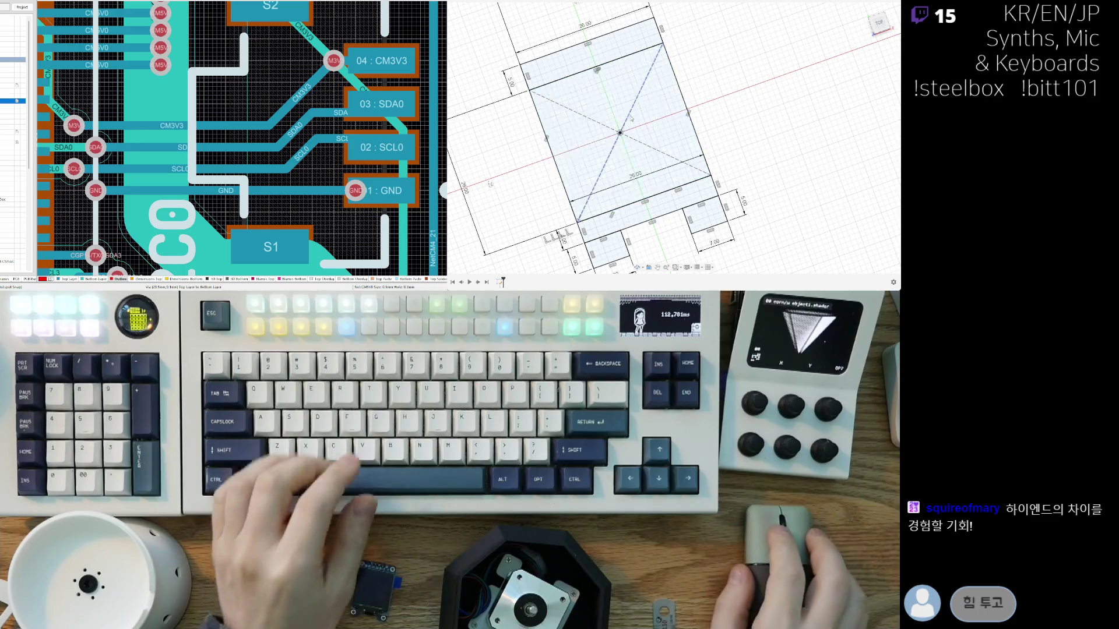
Step: Make the line across the top strip construction and place hole points 2.50 mm from each end
scroll(549, 124, "up", 3)
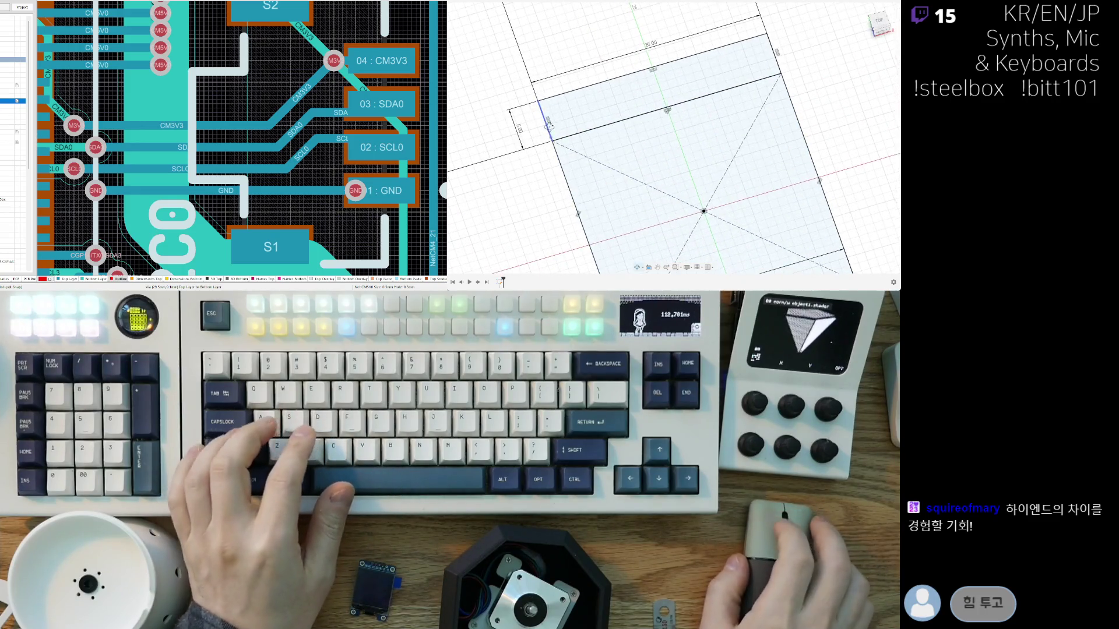
key("F6")
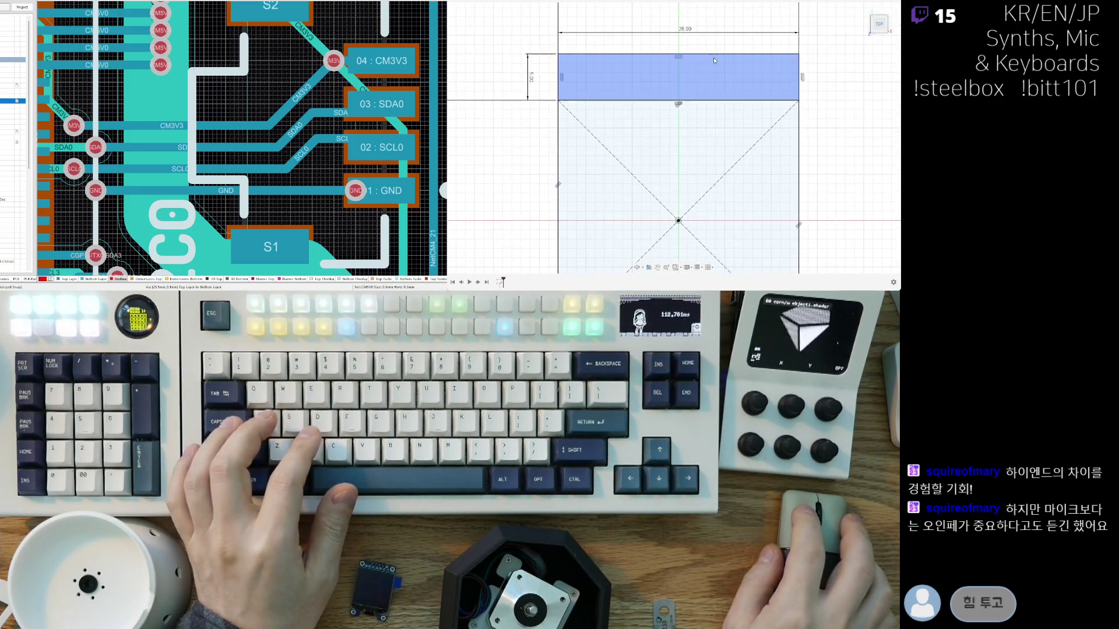
scroll(577, 105, "up", 2)
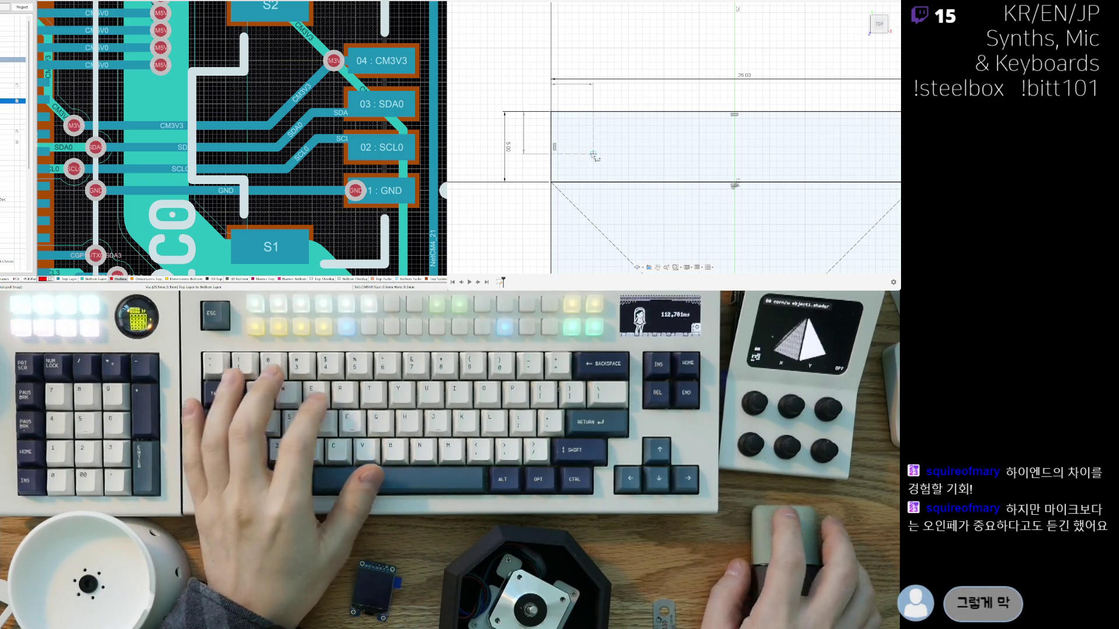
key("Return")
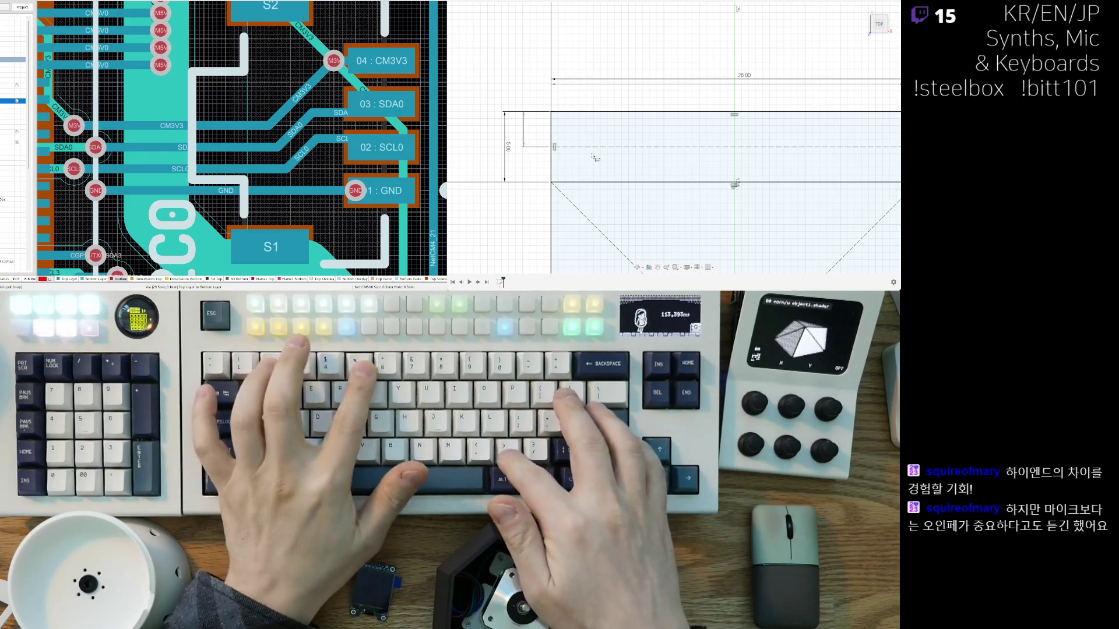
key("l")
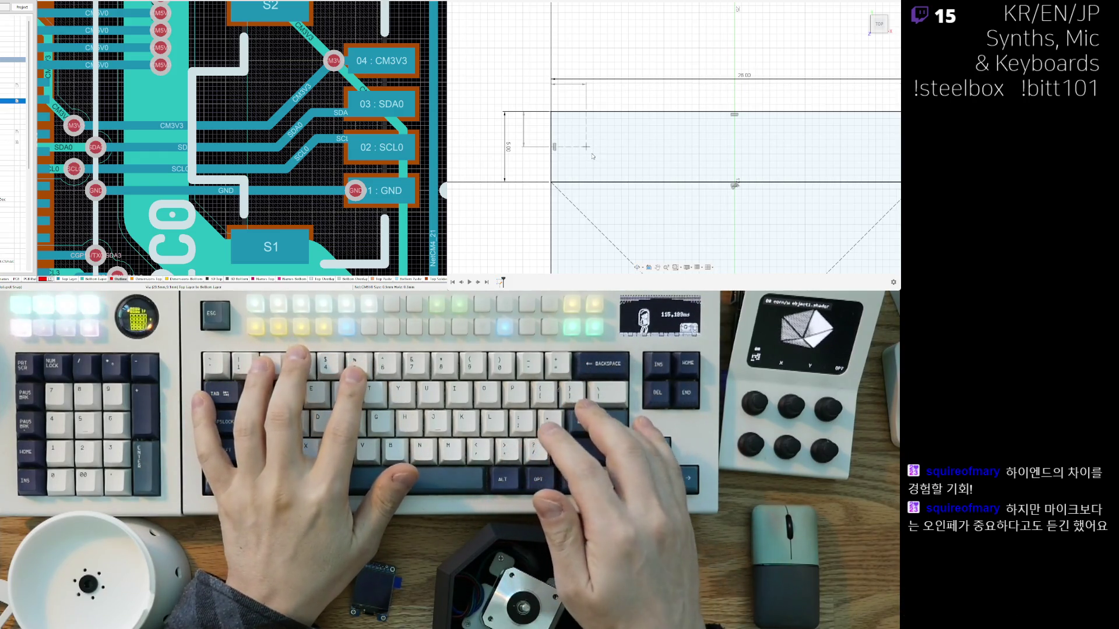
key("Return")
scroll(586, 208, "down", 5)
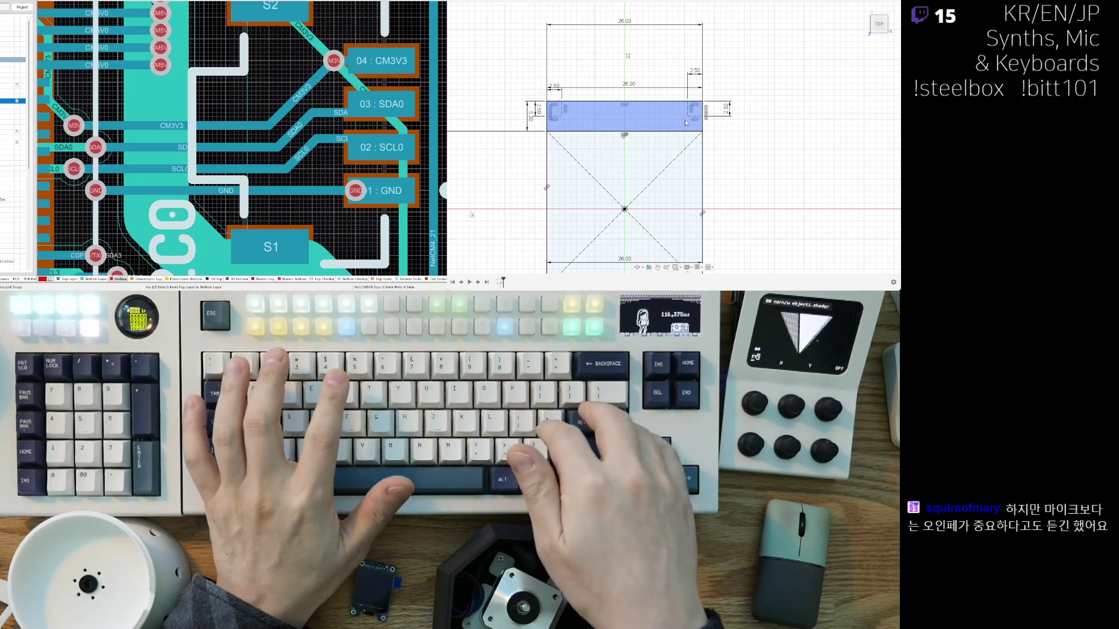
Step: Draw a 3 mm diameter circle on the left hole centre, replacing an abandoned 2 mm attempt
scroll(516, 129, "up", 3)
key("c")
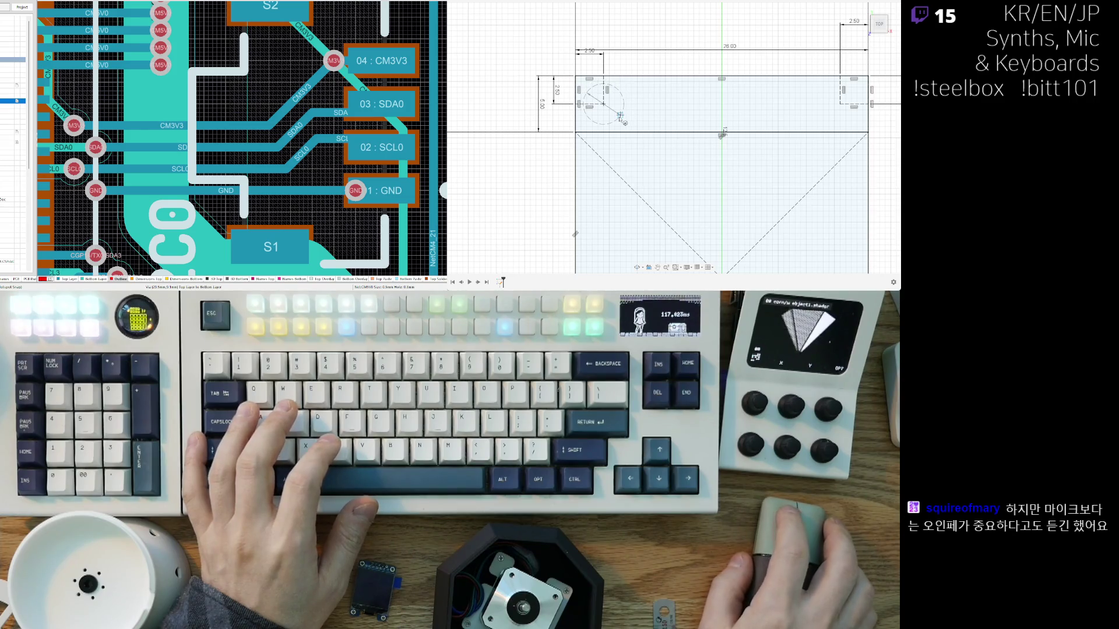
type("2")
key("Return")
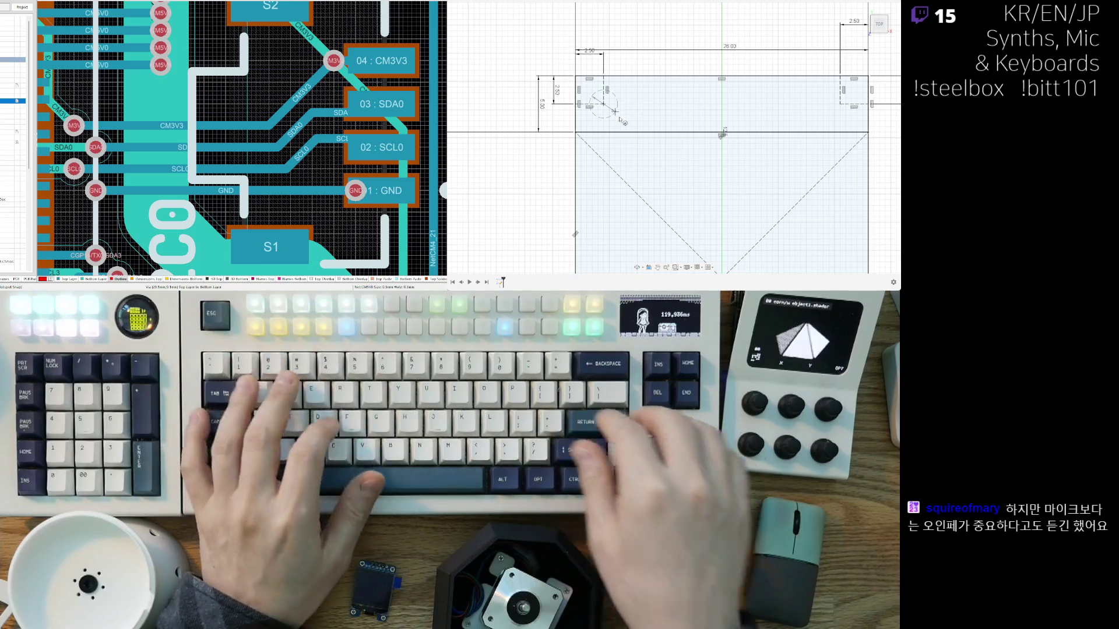
key("Escape")
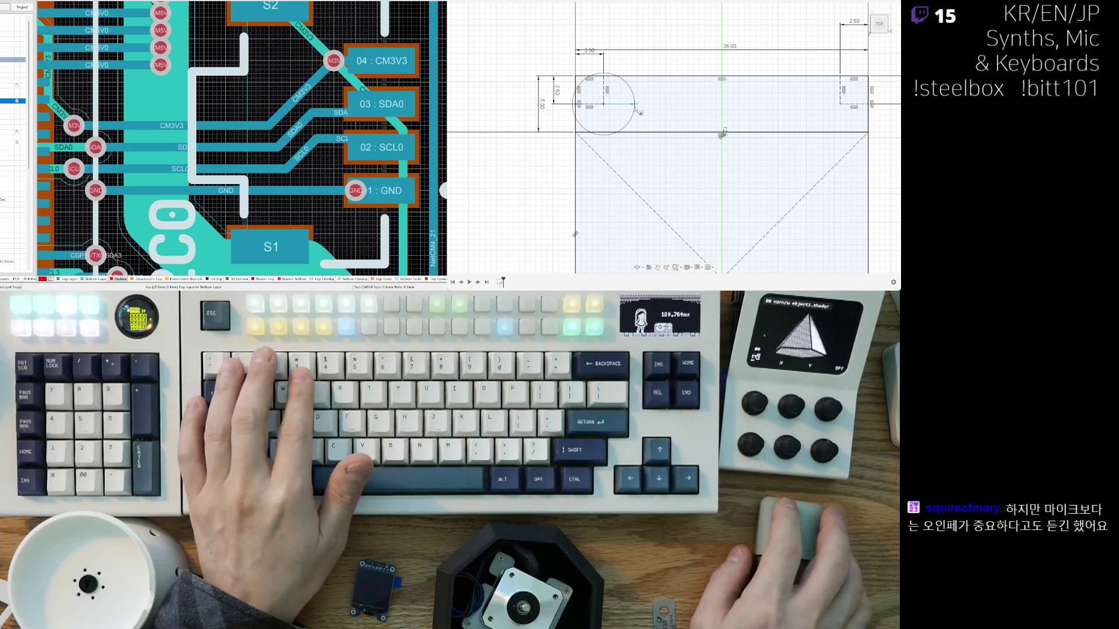
type("3")
key("Return")
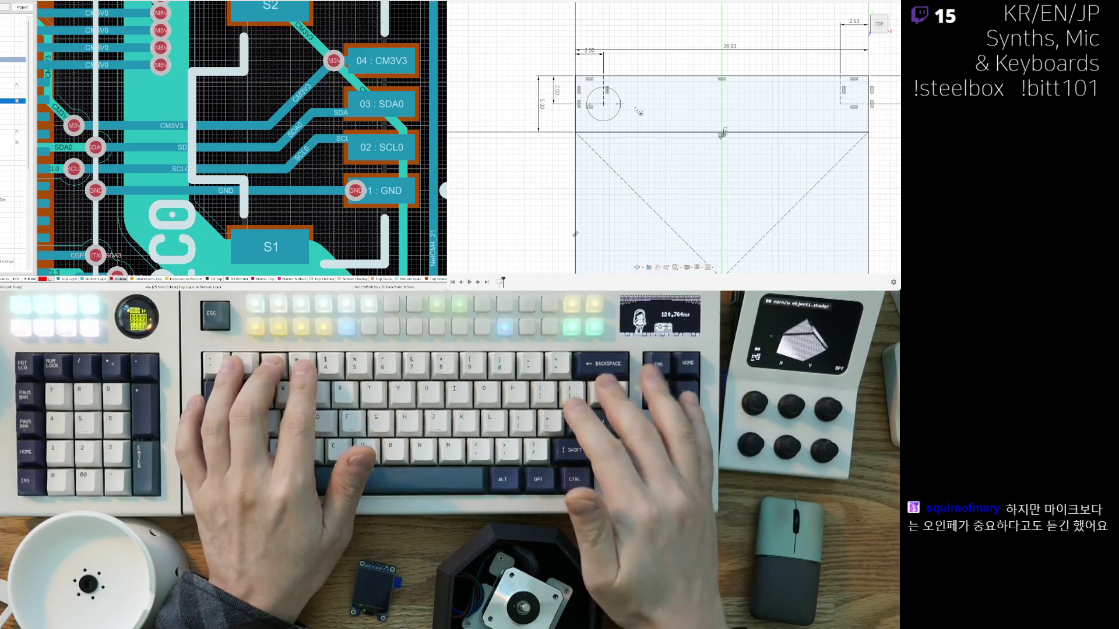
scroll(706, 148, "down", 4)
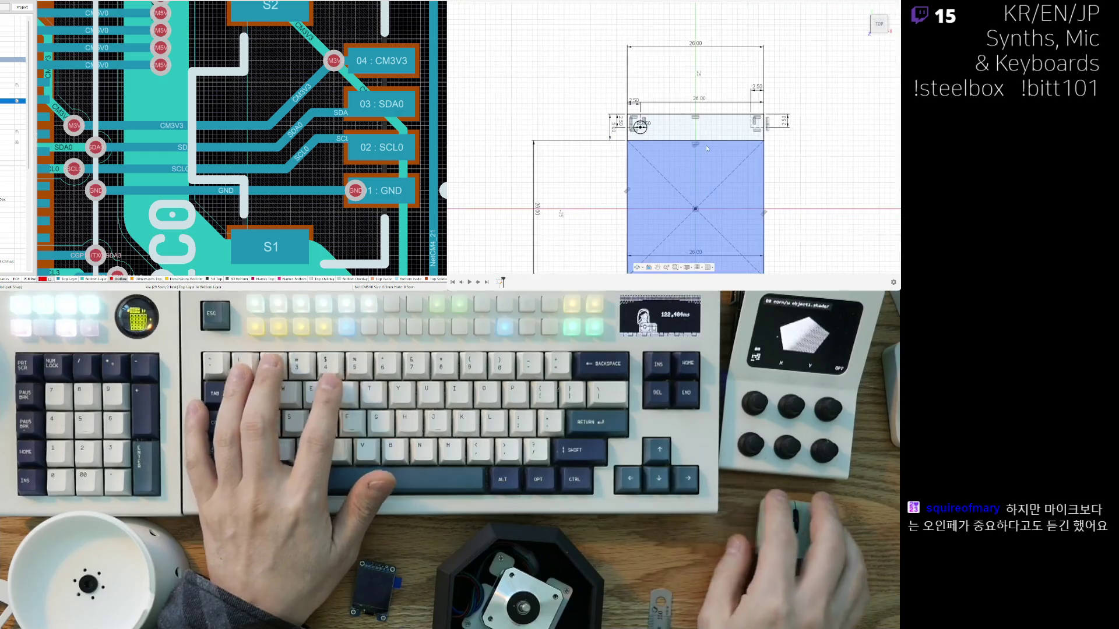
middle_click_drag(707, 148, 607, 71)
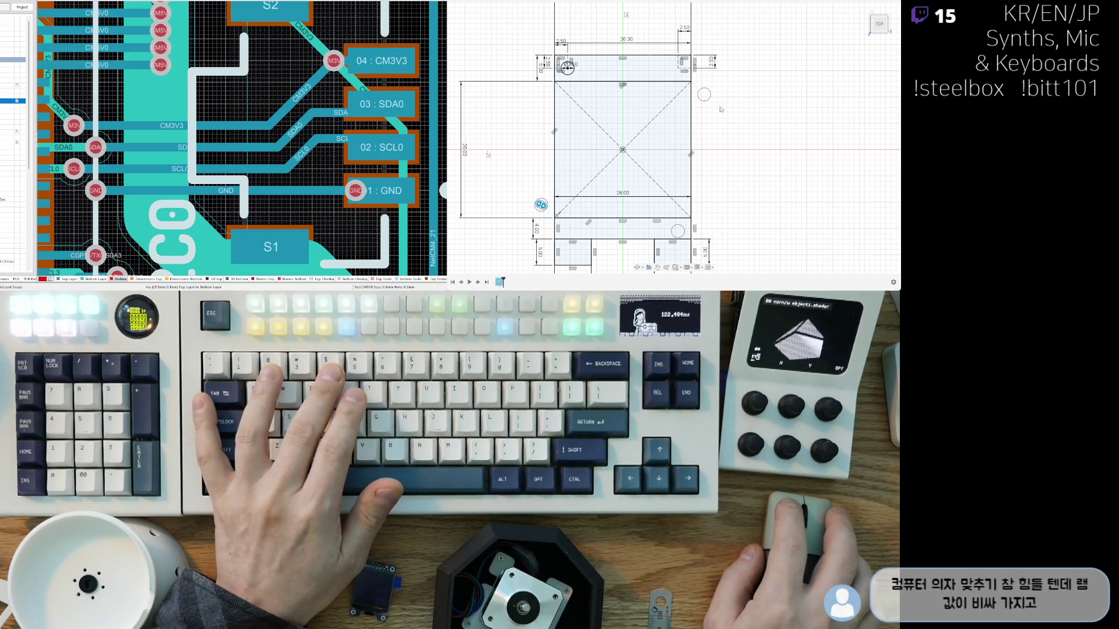
scroll(606, 153, "down", 2)
scroll(702, 147, "up", 2)
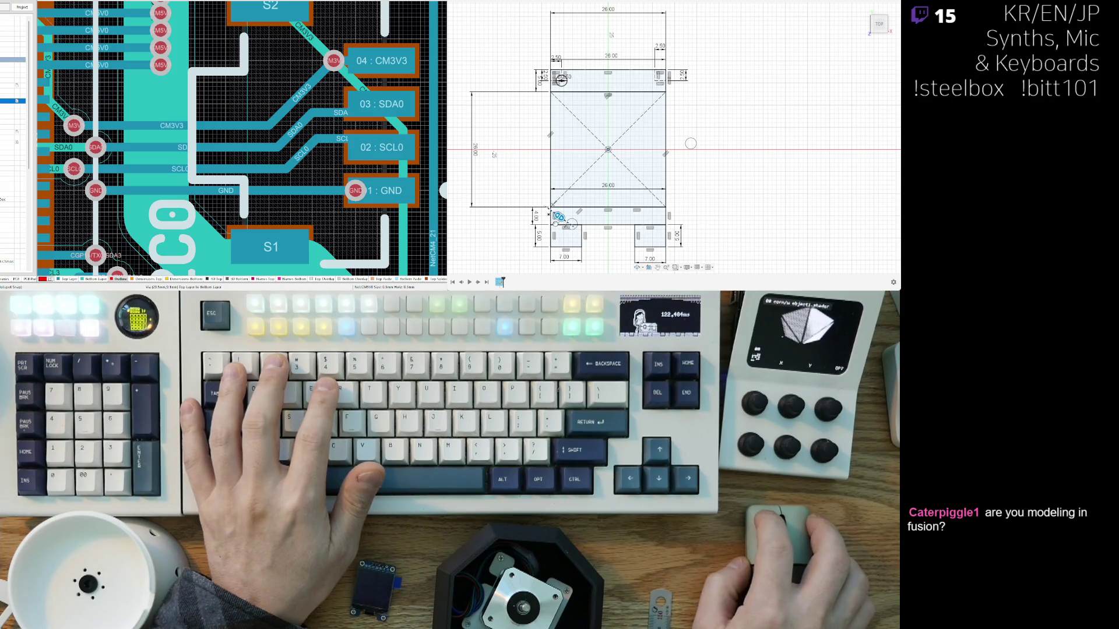
key("Escape")
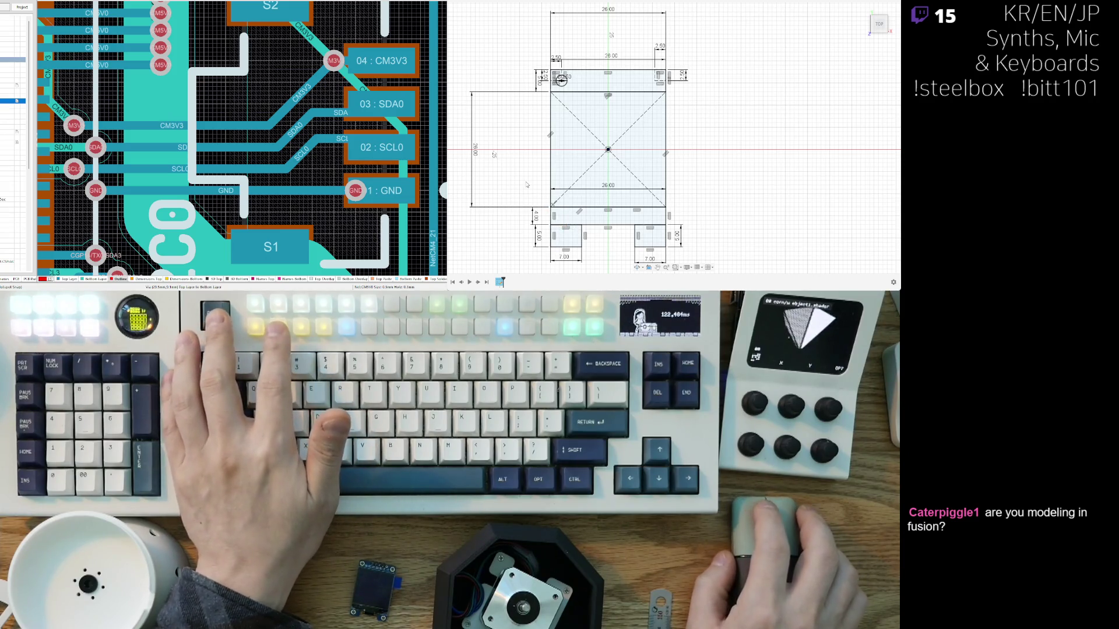
scroll(551, 140, "up", 4)
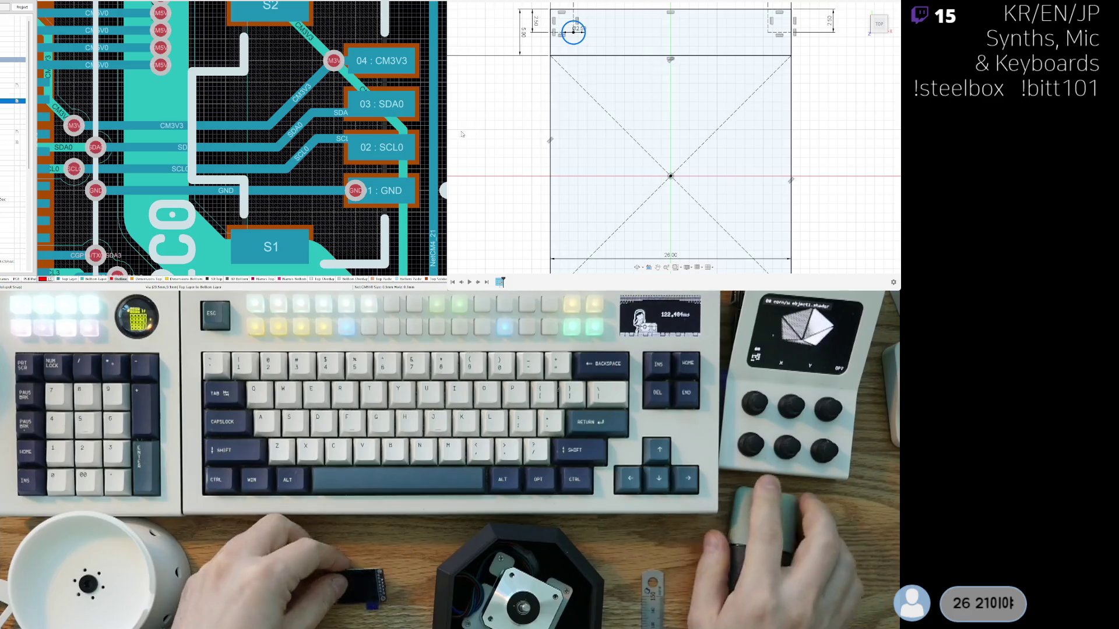
scroll(462, 134, "down", 2)
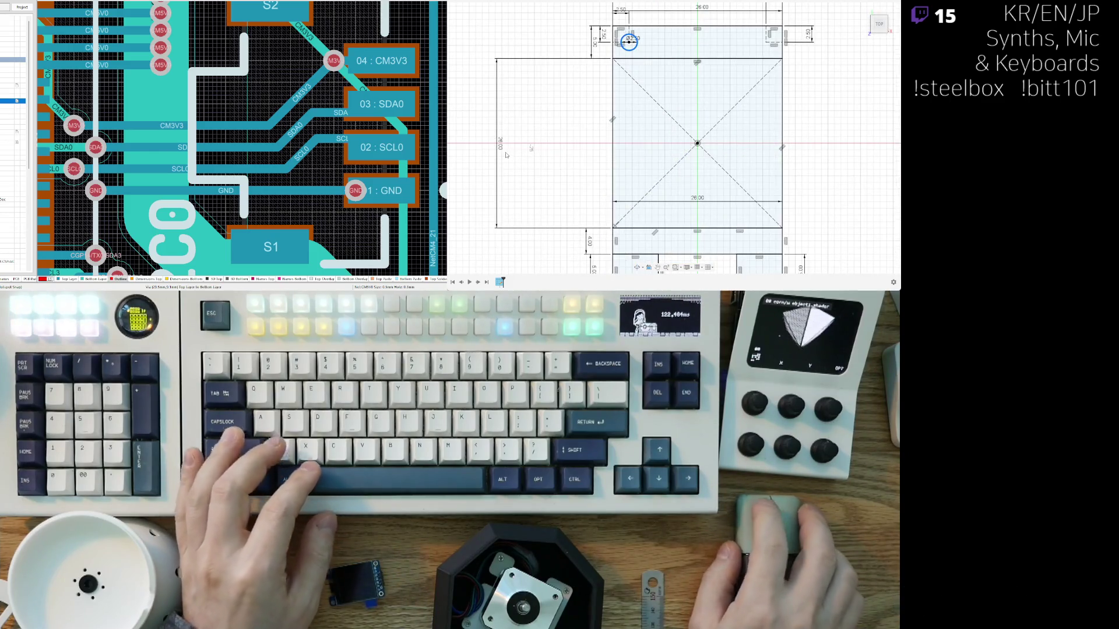
left_click(530, 140)
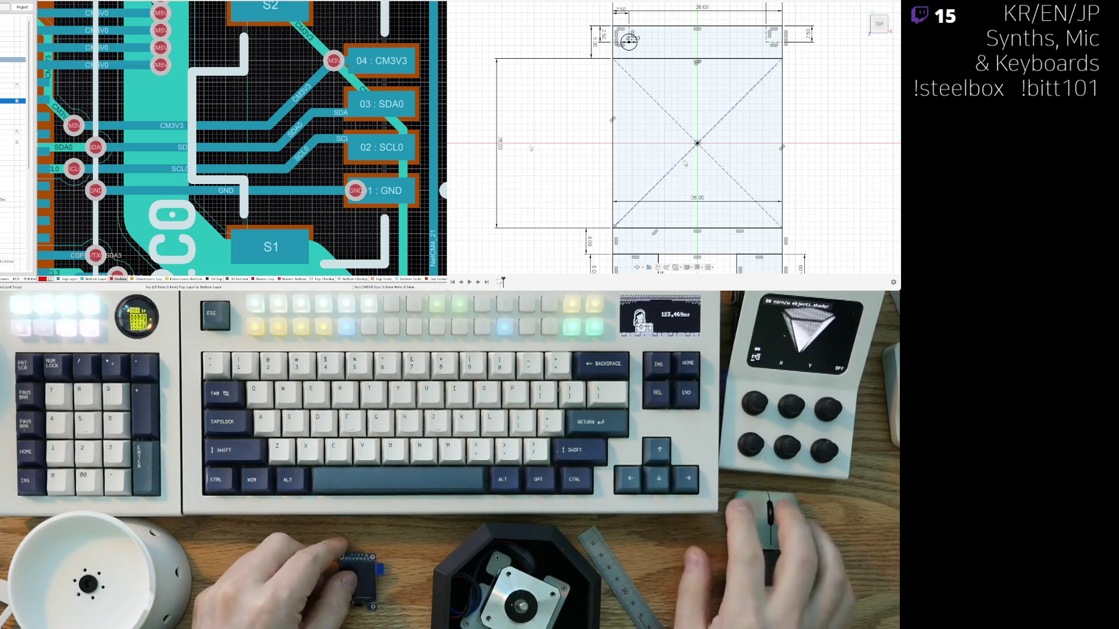
scroll(515, 183, "down", 3)
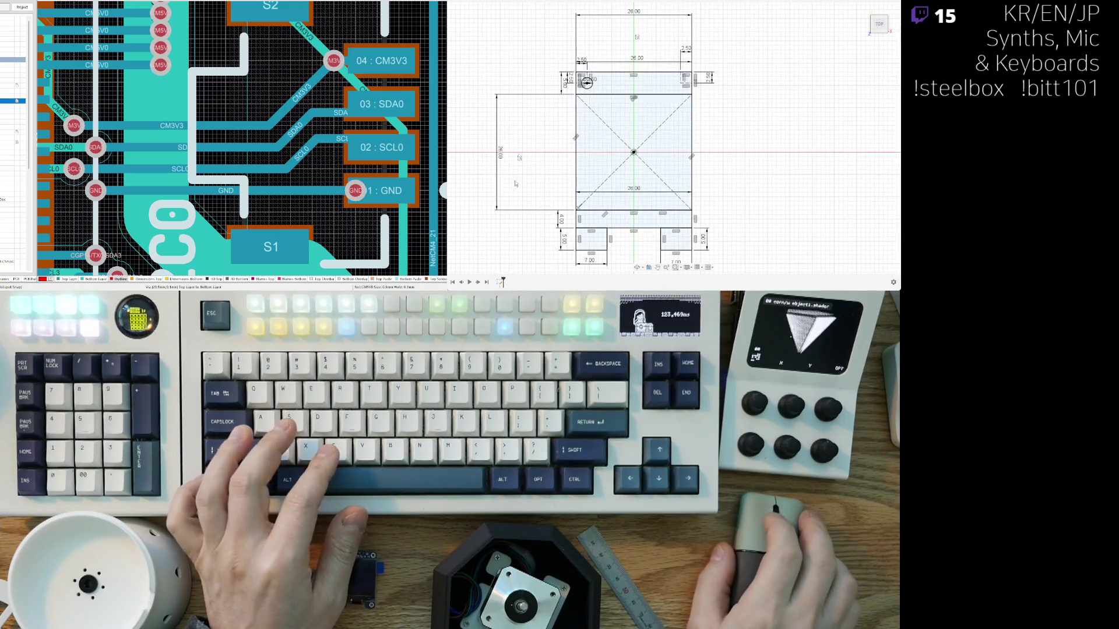
Step: Add a 26.00 width dimension to the screen square
scroll(684, 153, "down", 3)
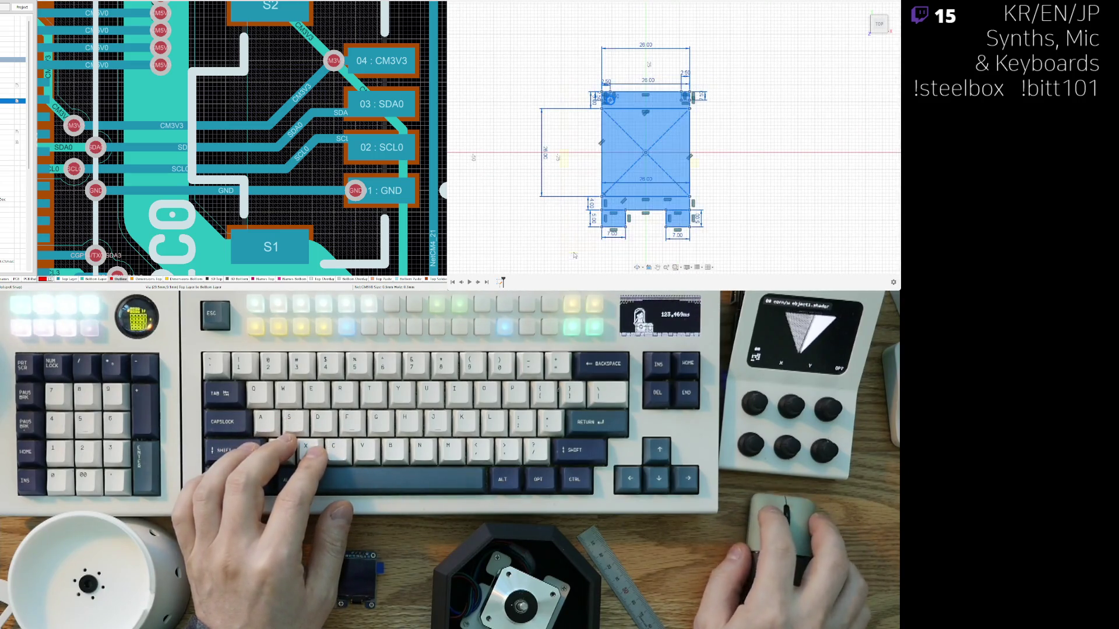
scroll(592, 175, "up", 3)
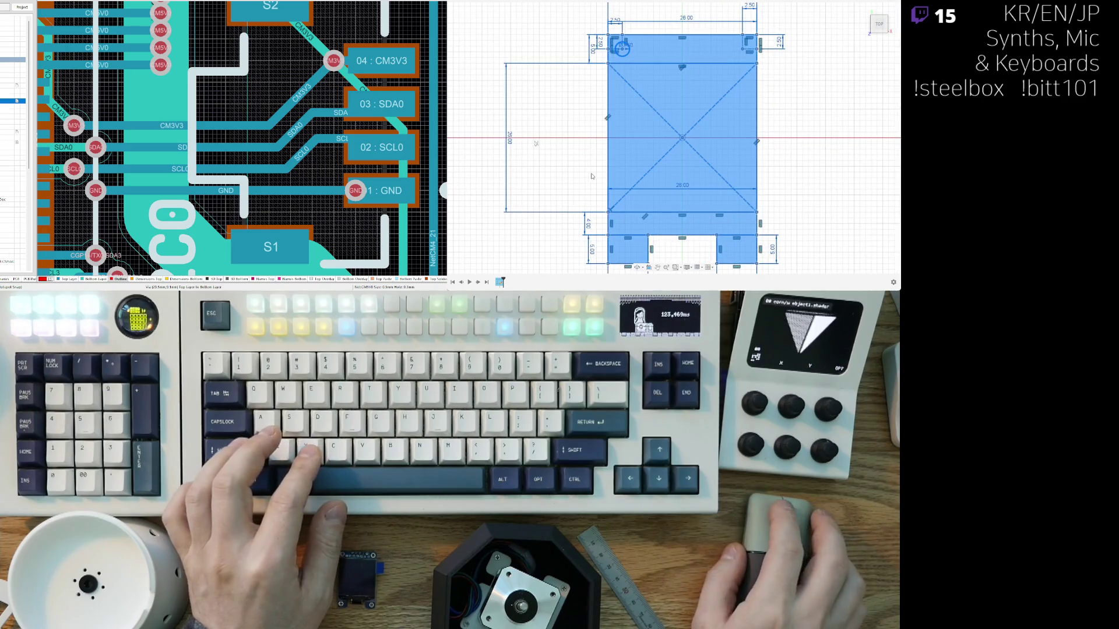
left_click(592, 175)
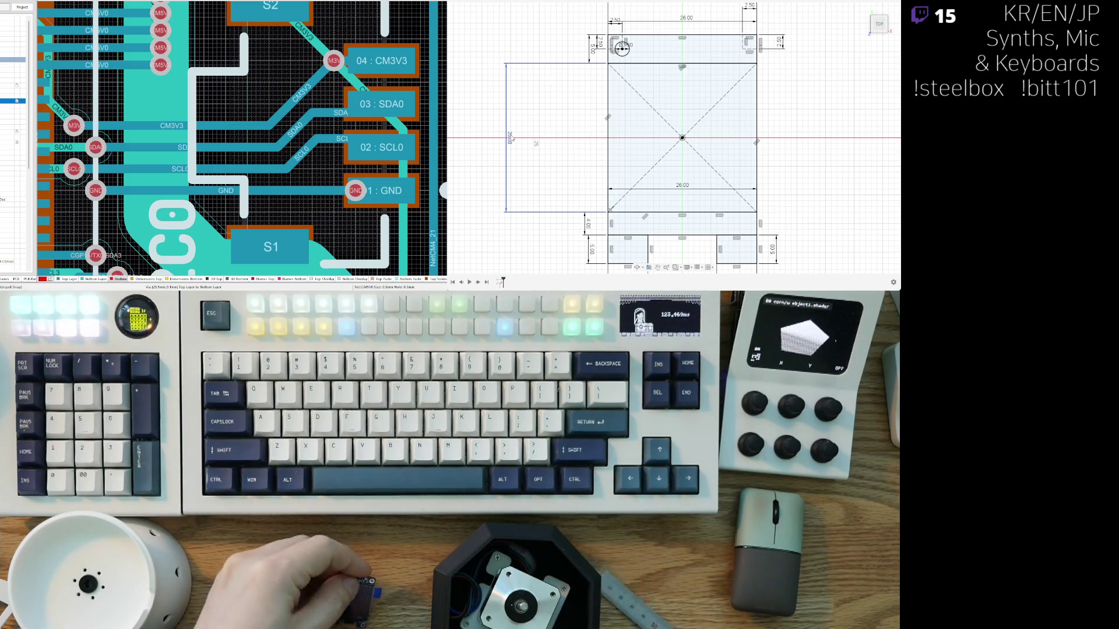
left_click(676, 212)
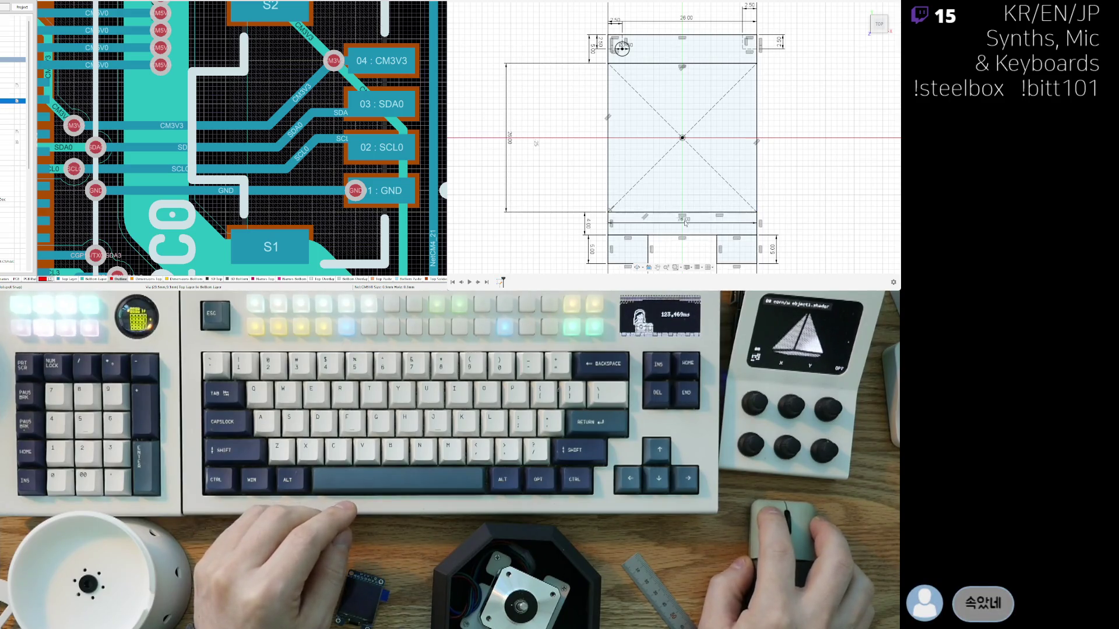
left_click(685, 202)
Step: Try placing an inner rectangle in the screen area, cancelling two misplaced starts
middle_click_drag(797, 135, 780, 157)
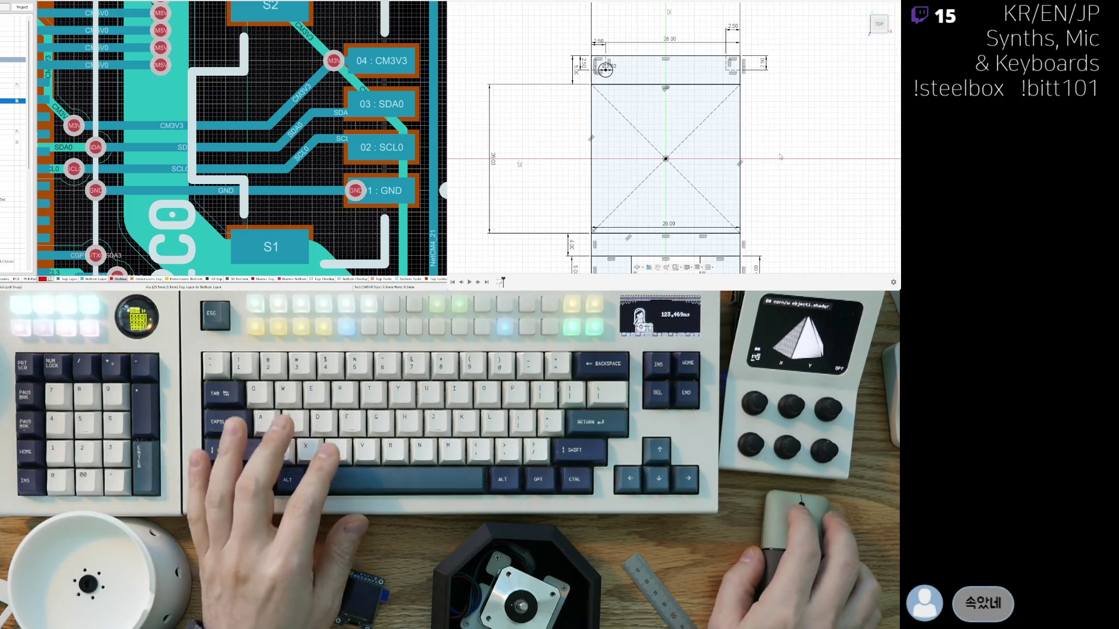
left_click(655, 132)
scroll(655, 133, "up", 3)
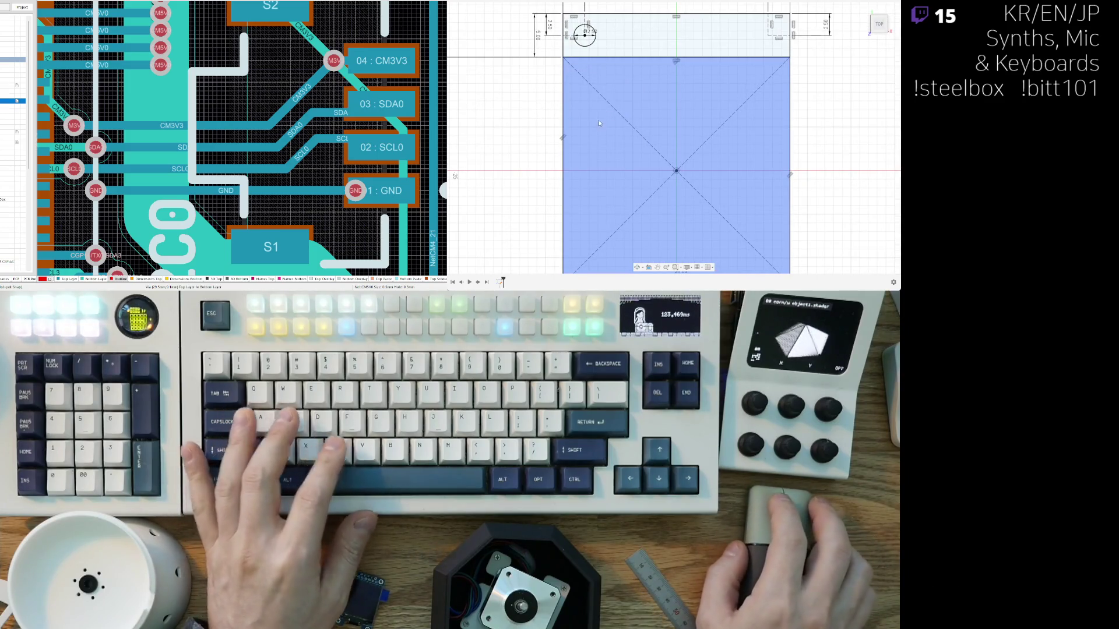
key("r")
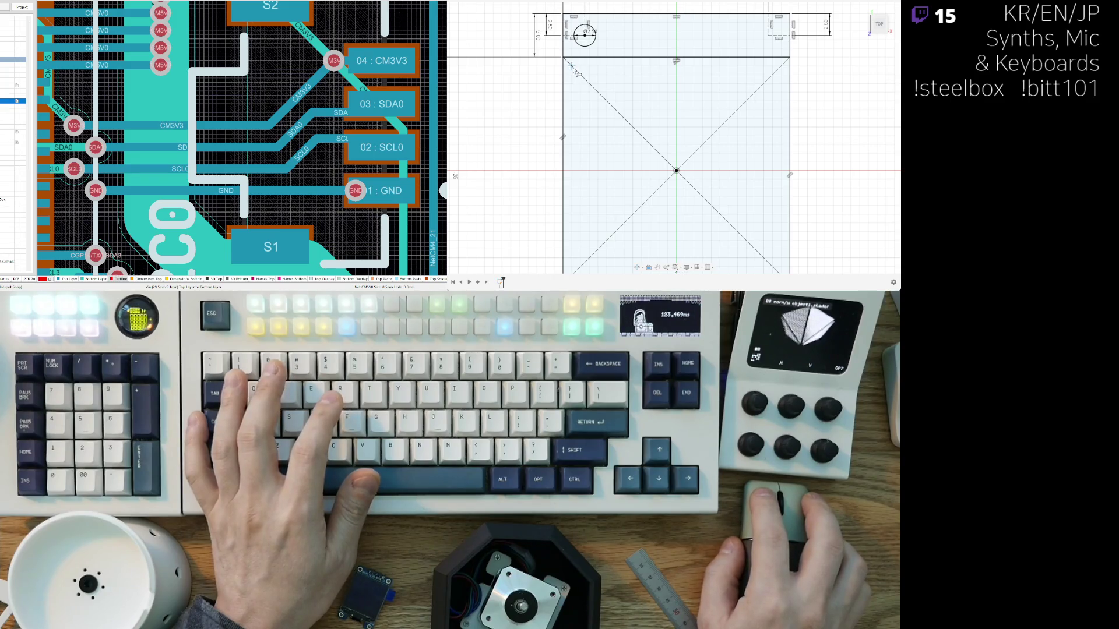
left_click(571, 66)
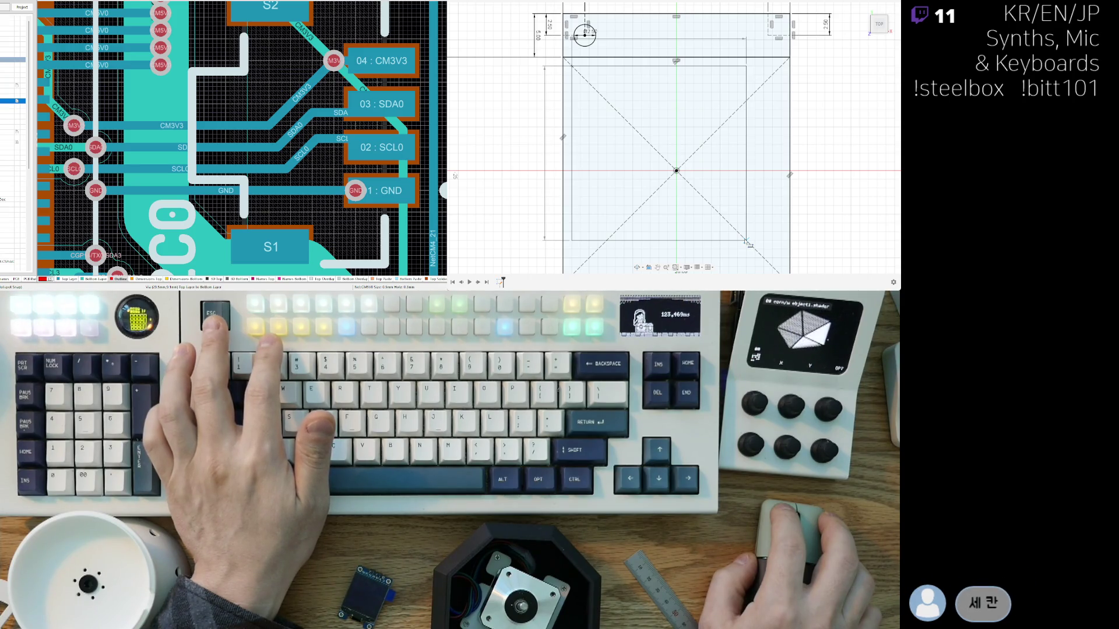
key("Escape")
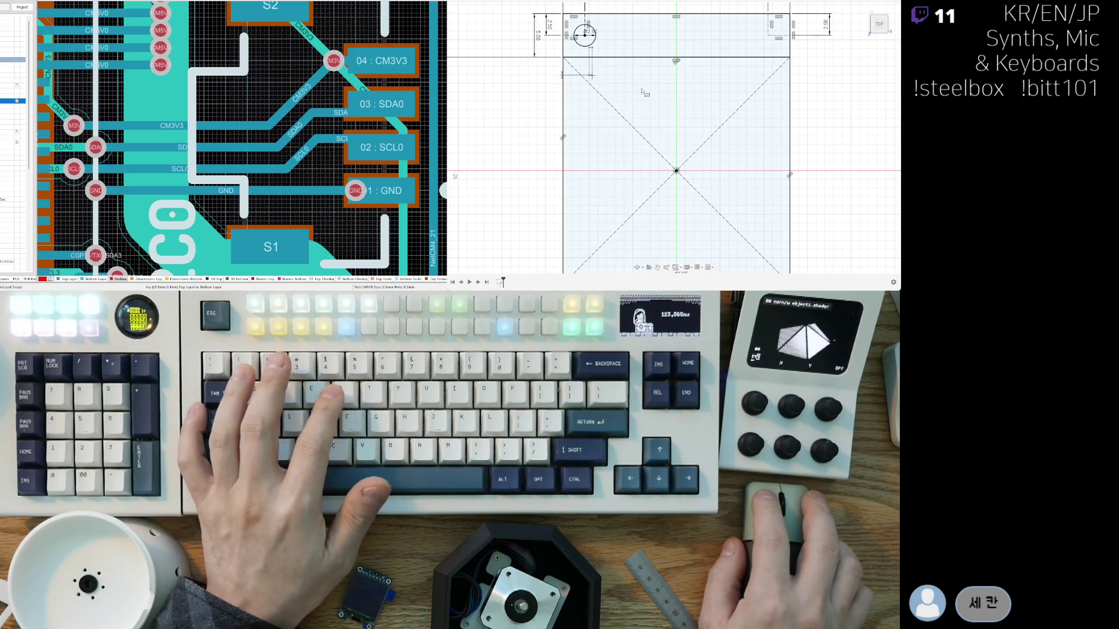
left_click(590, 75)
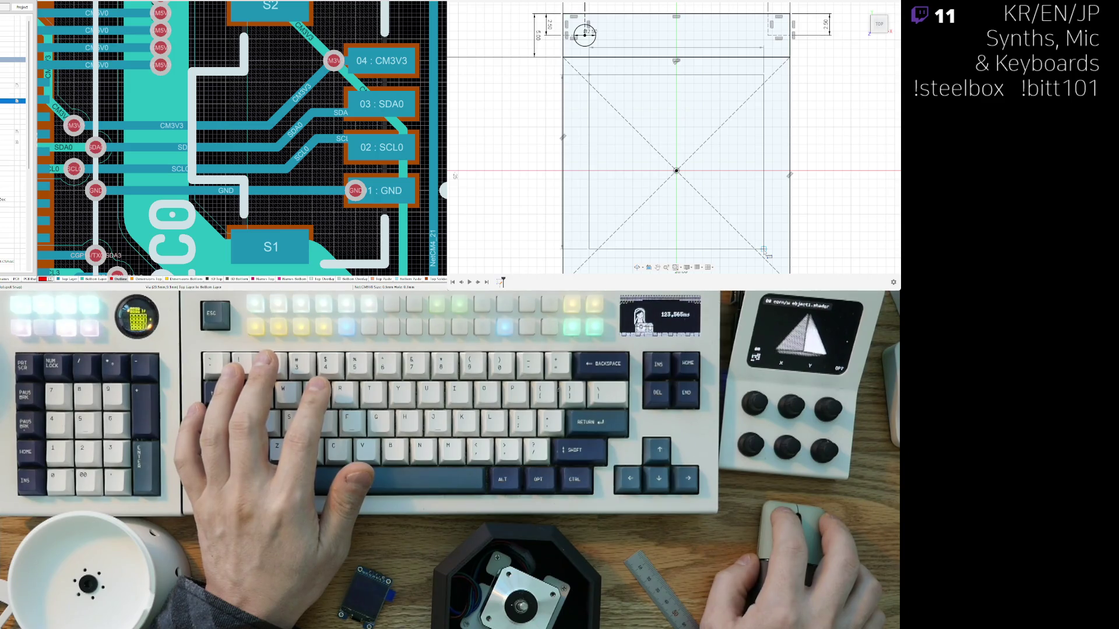
scroll(766, 254, "down", 2)
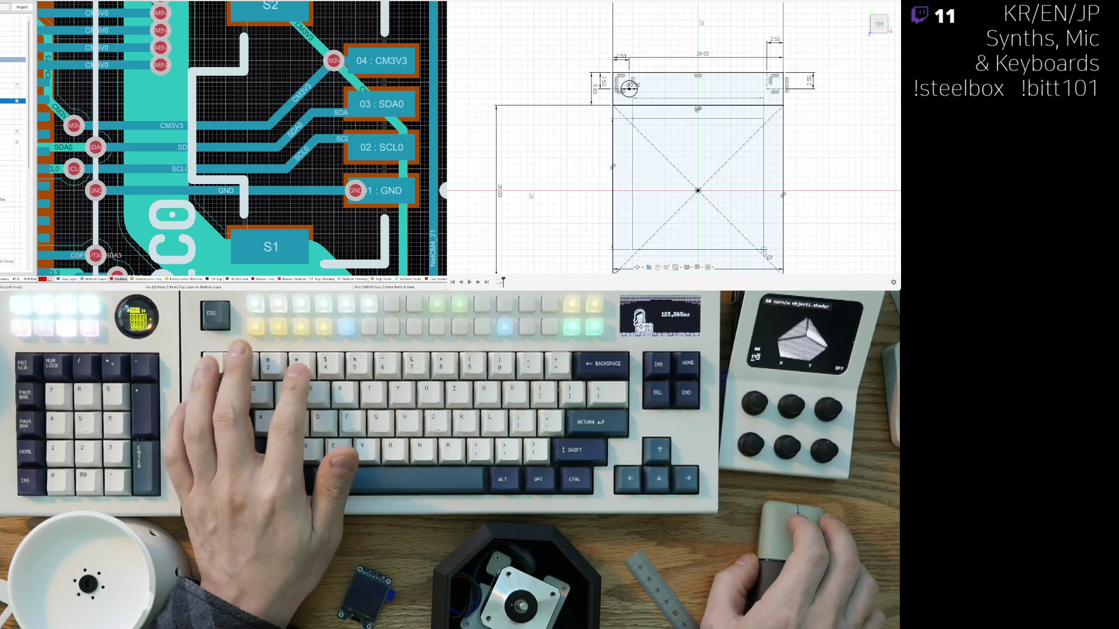
key("Escape")
Step: Draw the inner rectangle from near the screen's top-left corner to its lower right
left_click(633, 115)
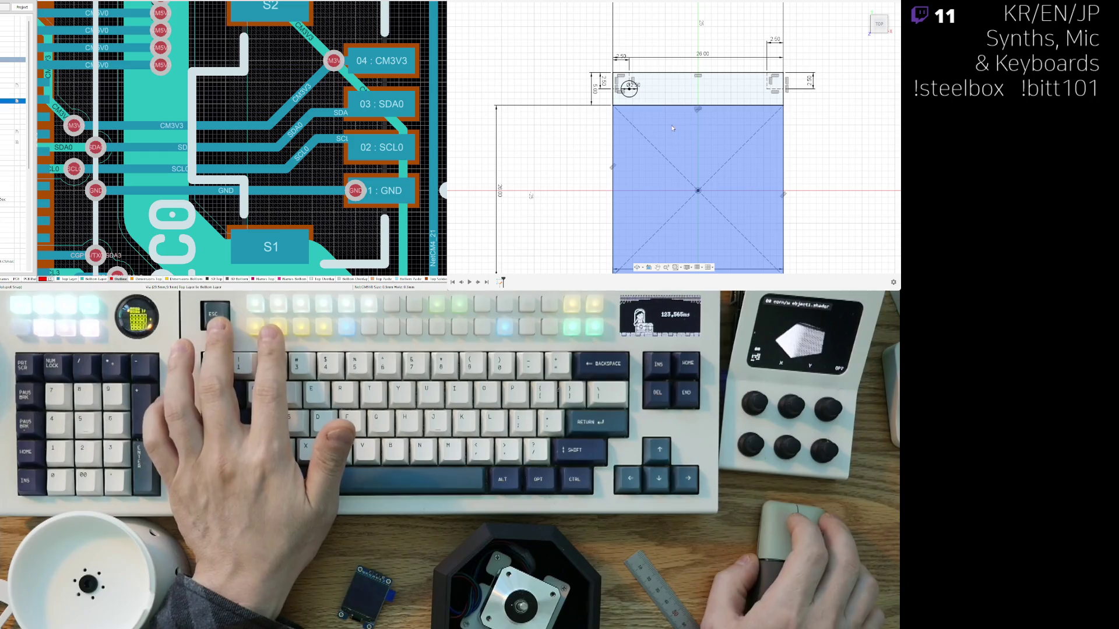
key("r")
left_click(633, 112)
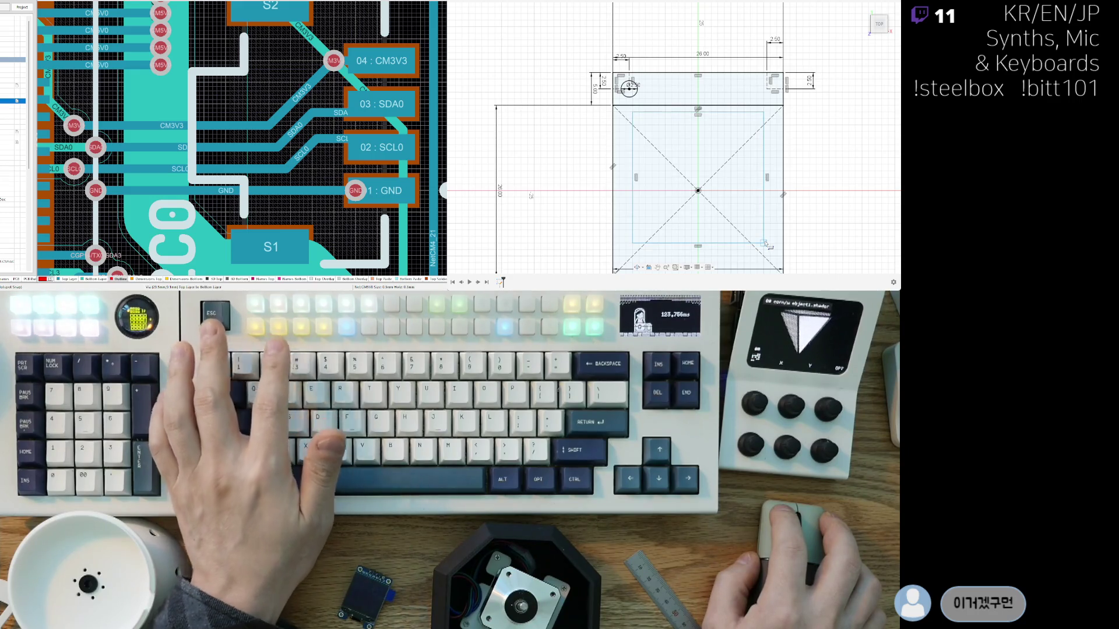
left_click(763, 243)
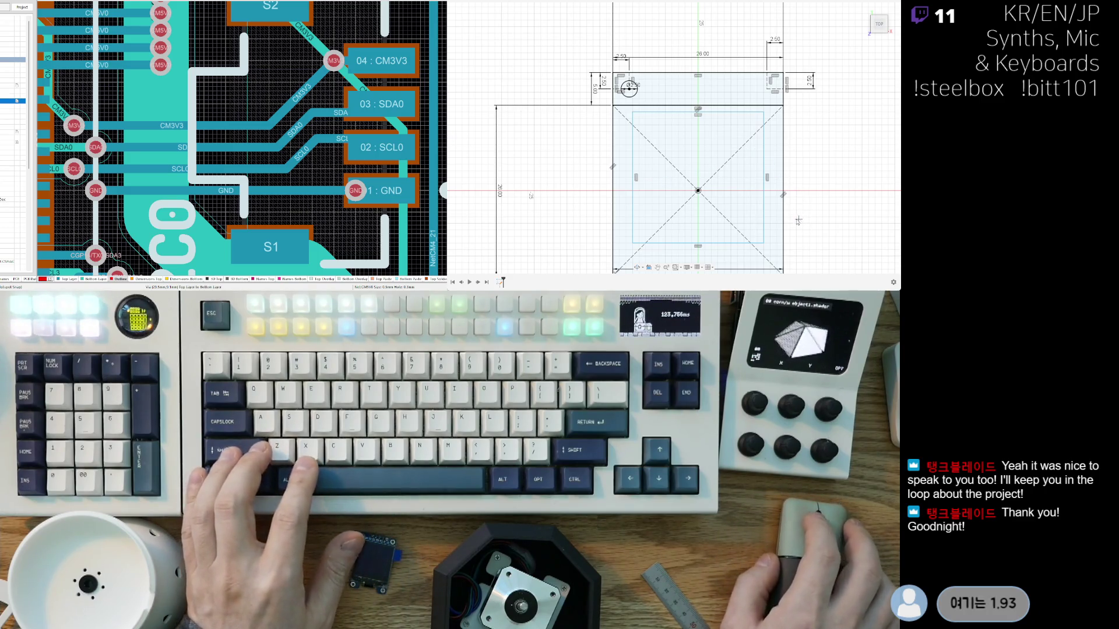
Step: Window-select the whole sketch: square, inset rectangle, top strip, hole and tabs
middle_click_drag(791, 193, 732, 165)
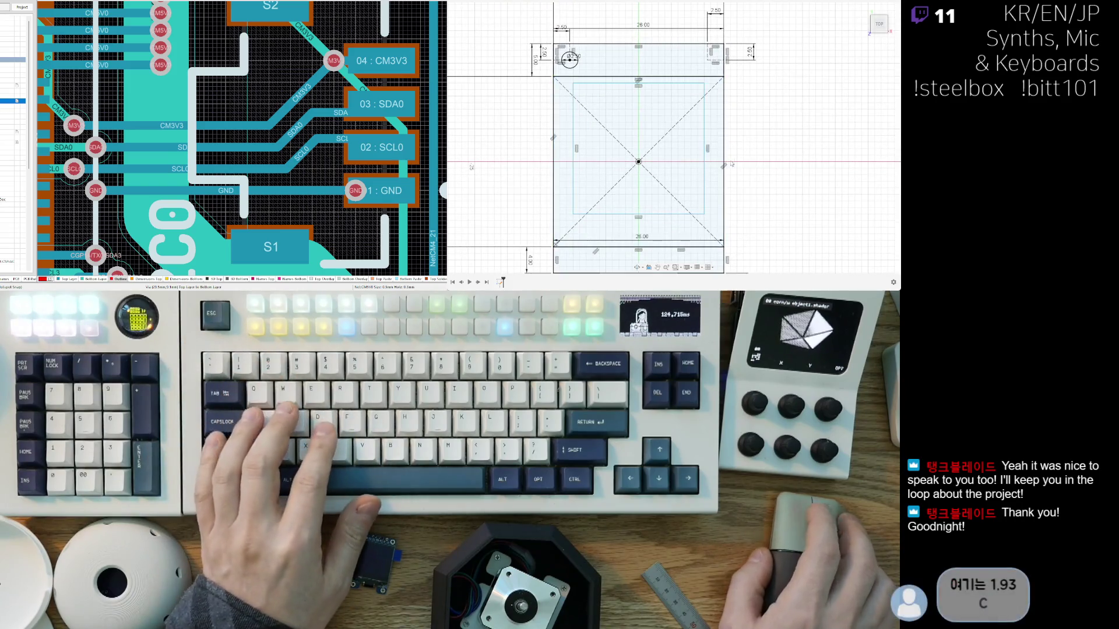
scroll(723, 165, "down", 3)
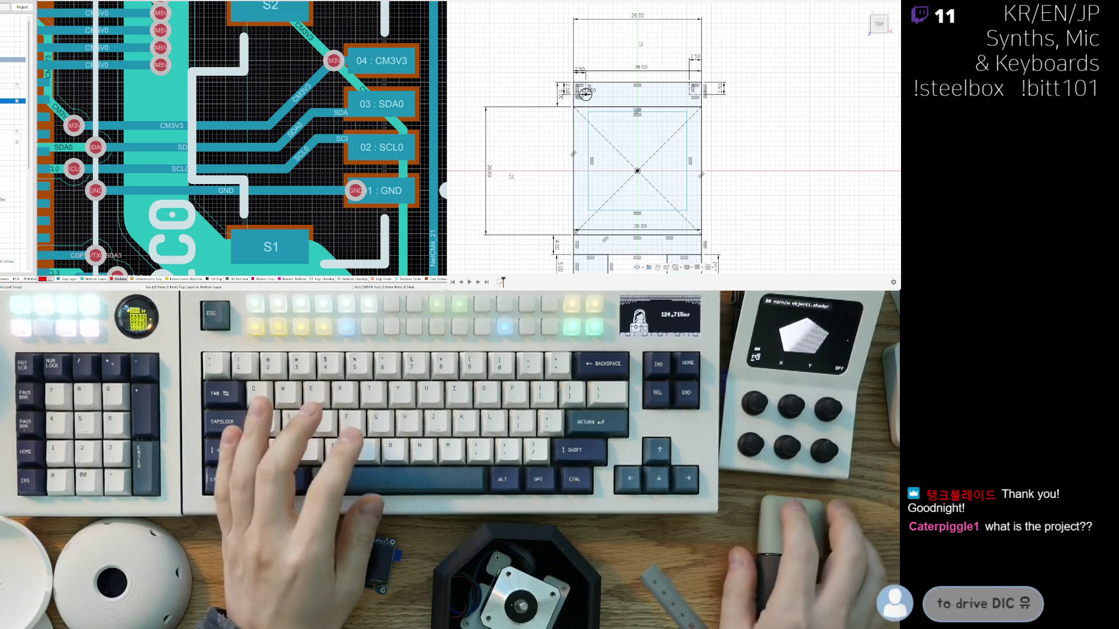
left_click(626, 144)
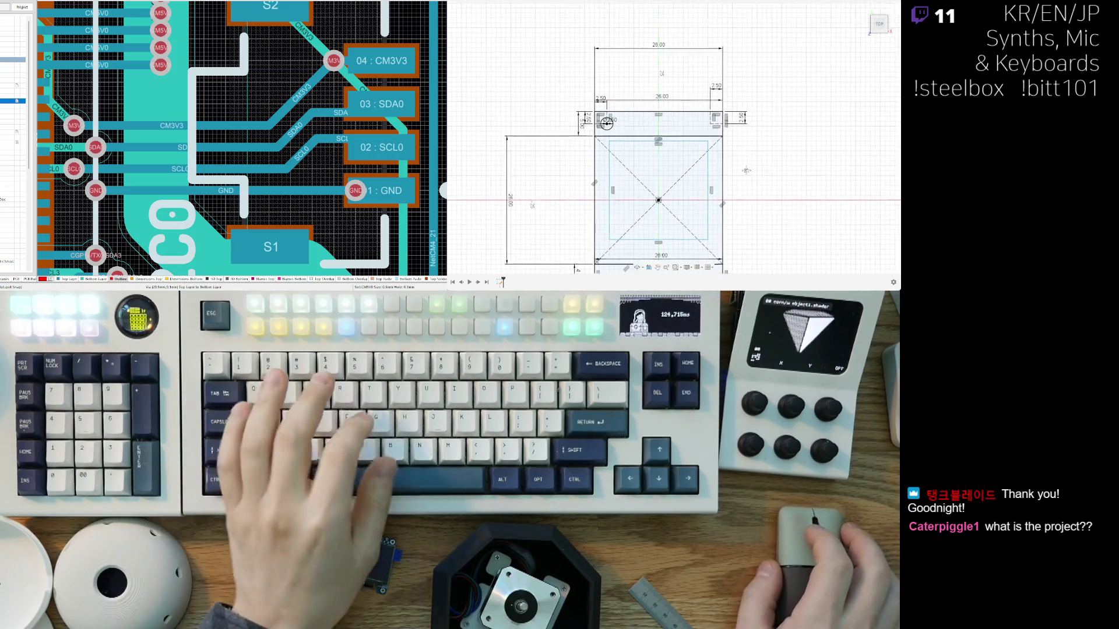
mouse_move(728, 137)
middle_mouse_down()
mouse_move(739, 154)
mouse_move(723, 170)
mouse_move(710, 159)
middle_mouse_up()
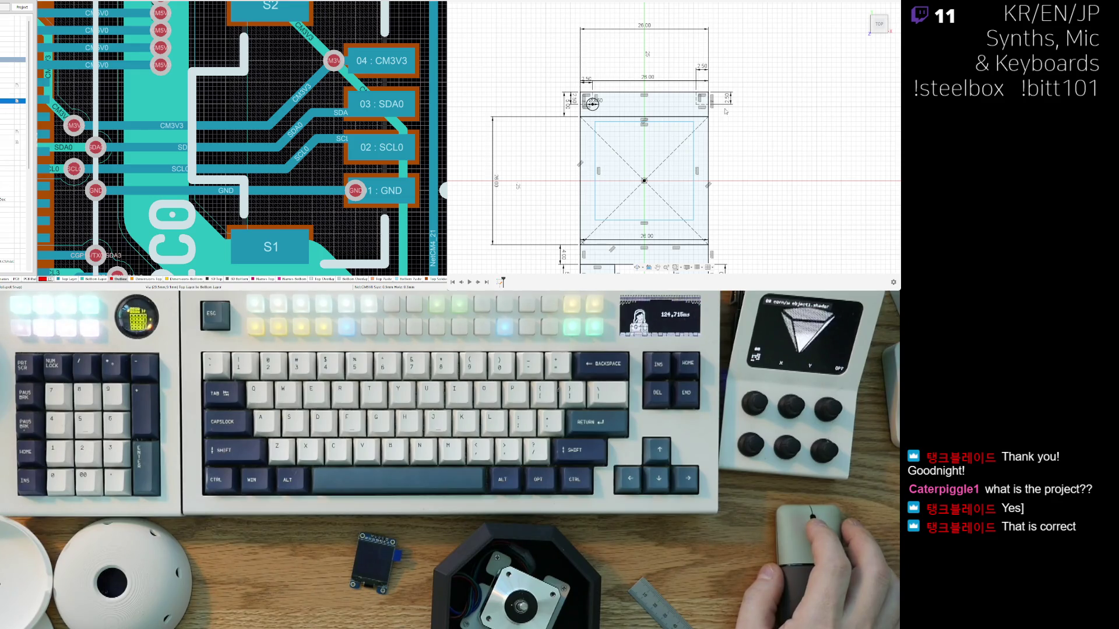
middle_click_drag(726, 111, 724, 103)
mouse_move(724, 69)
left_mouse_down()
mouse_move(576, 273)
mouse_move(553, 273)
left_mouse_up()
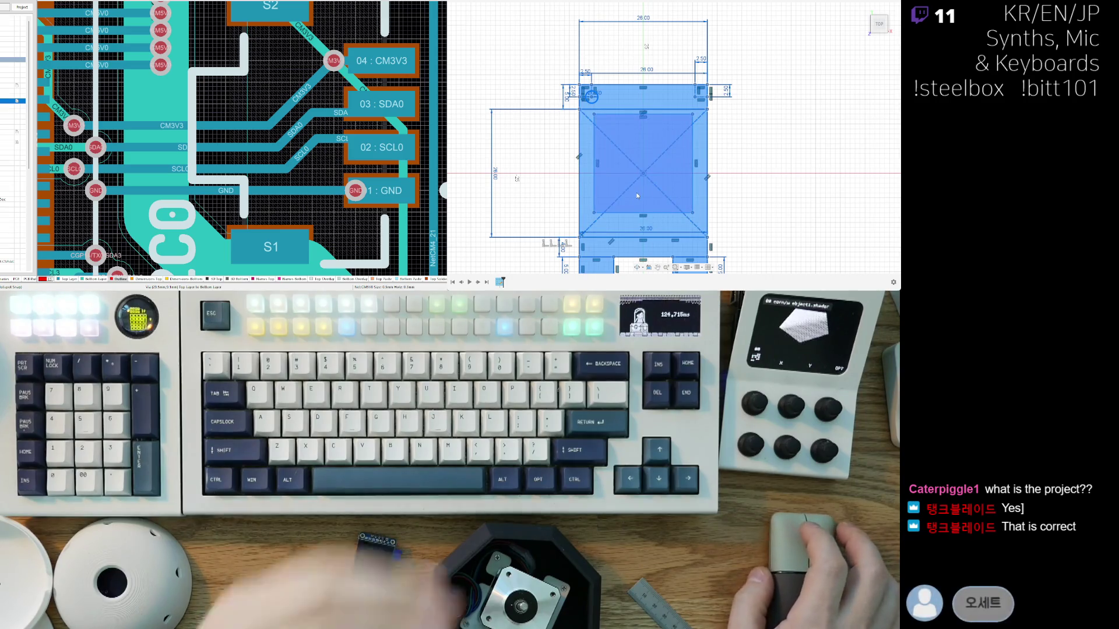
Step: Delete all the selected sketch geometry
key("Delete")
middle_click_drag(653, 187, 653, 203)
scroll(615, 187, "down", 1)
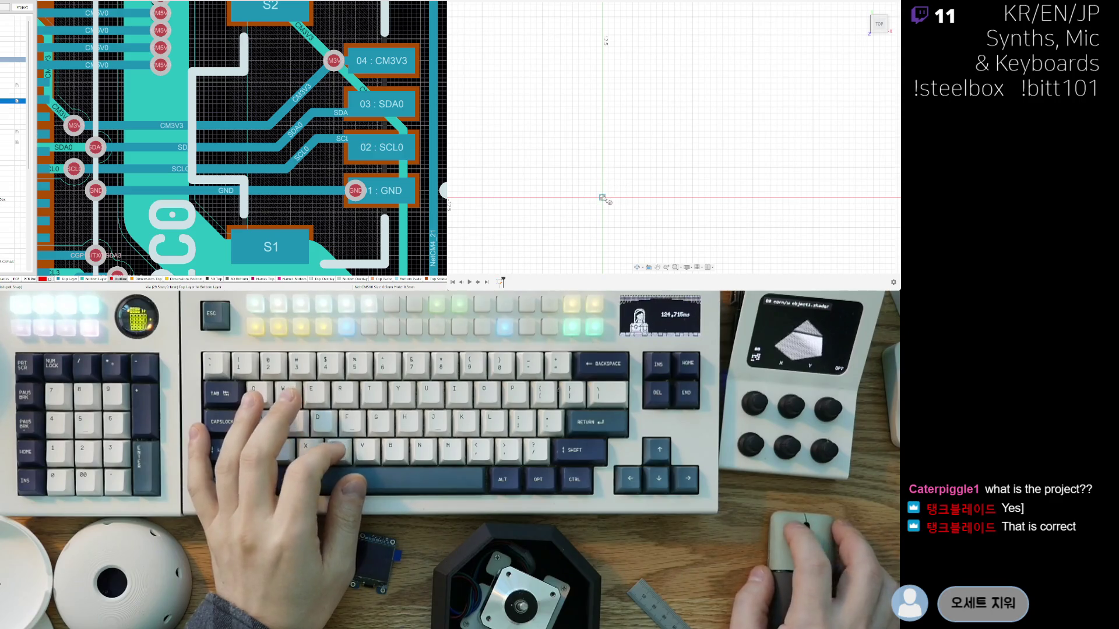
left_click(602, 197)
Step: Draw a 20 × 20 mm centre rectangle on the origin
key("r")
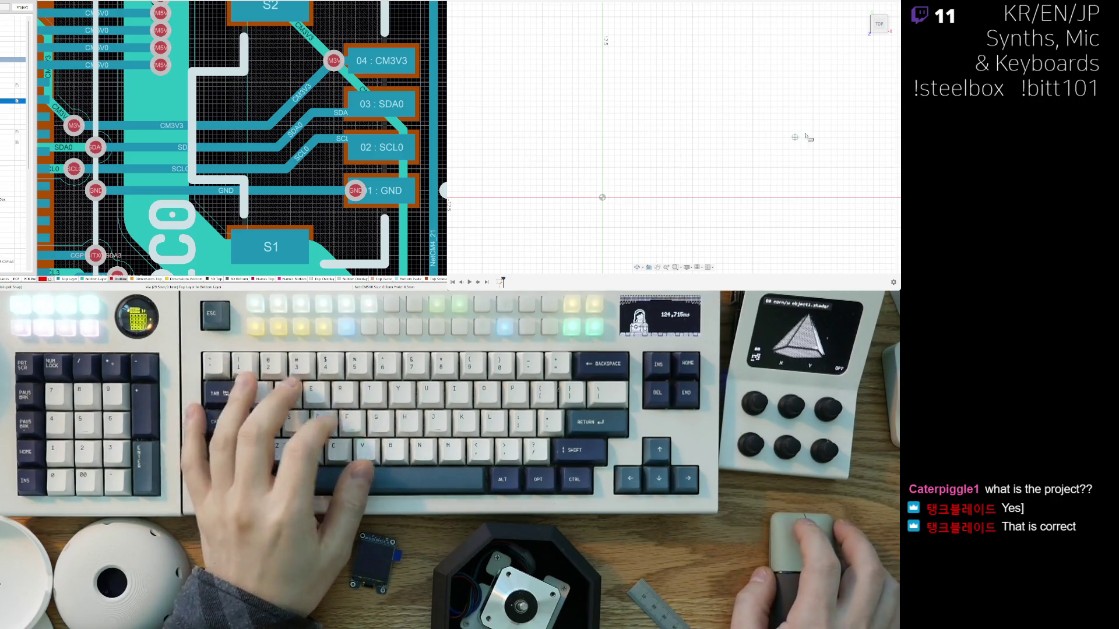
left_click(602, 197)
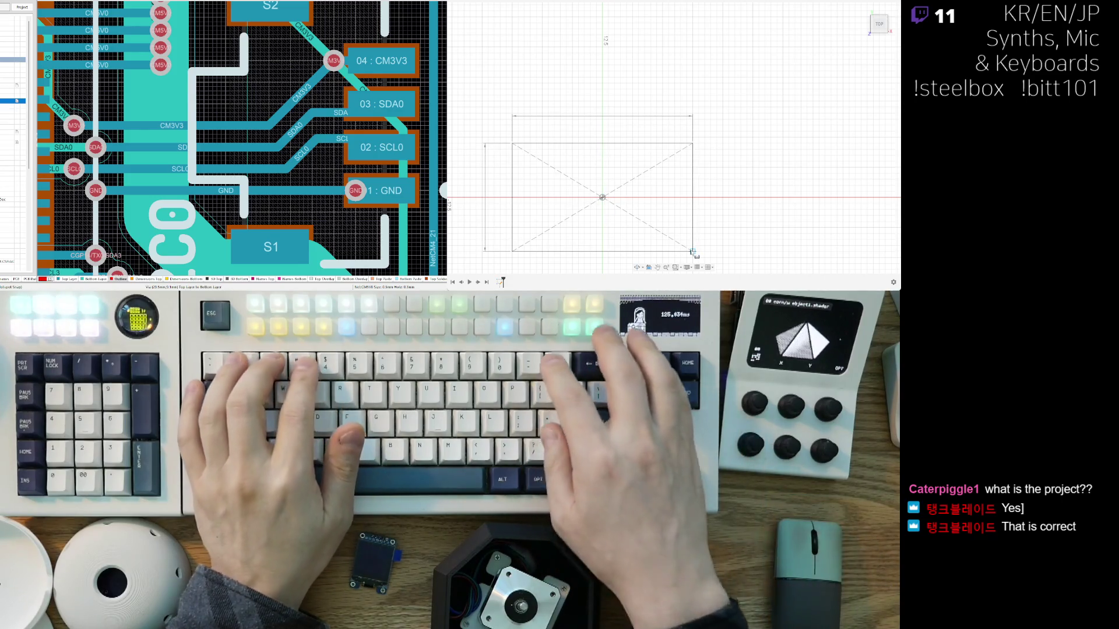
type("20")
key("Tab")
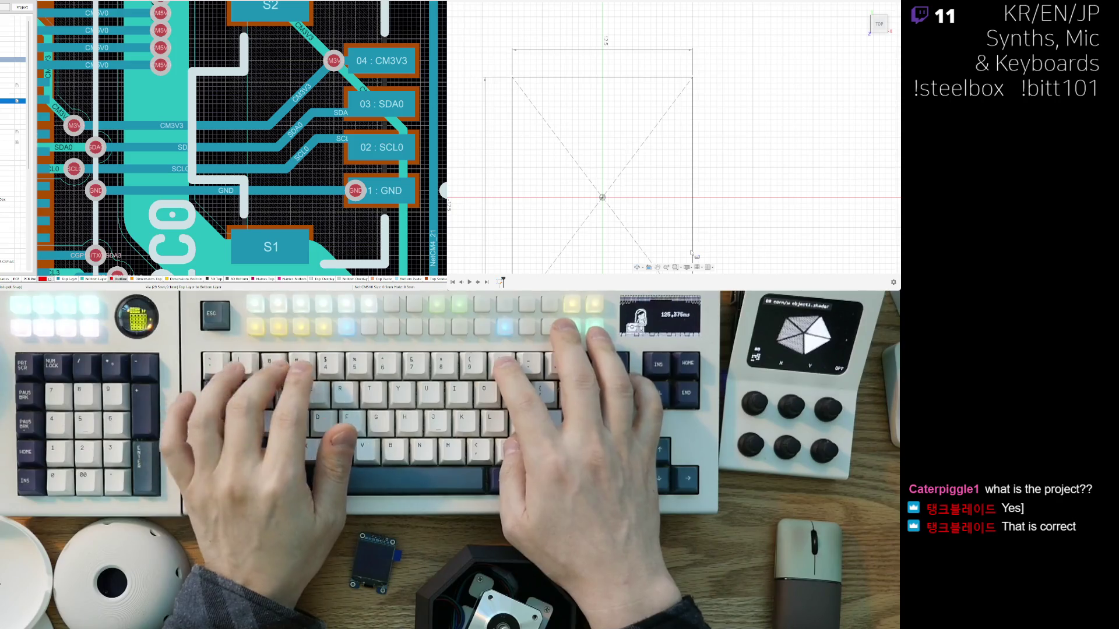
type("20")
key("Return")
scroll(605, 197, "down", 3)
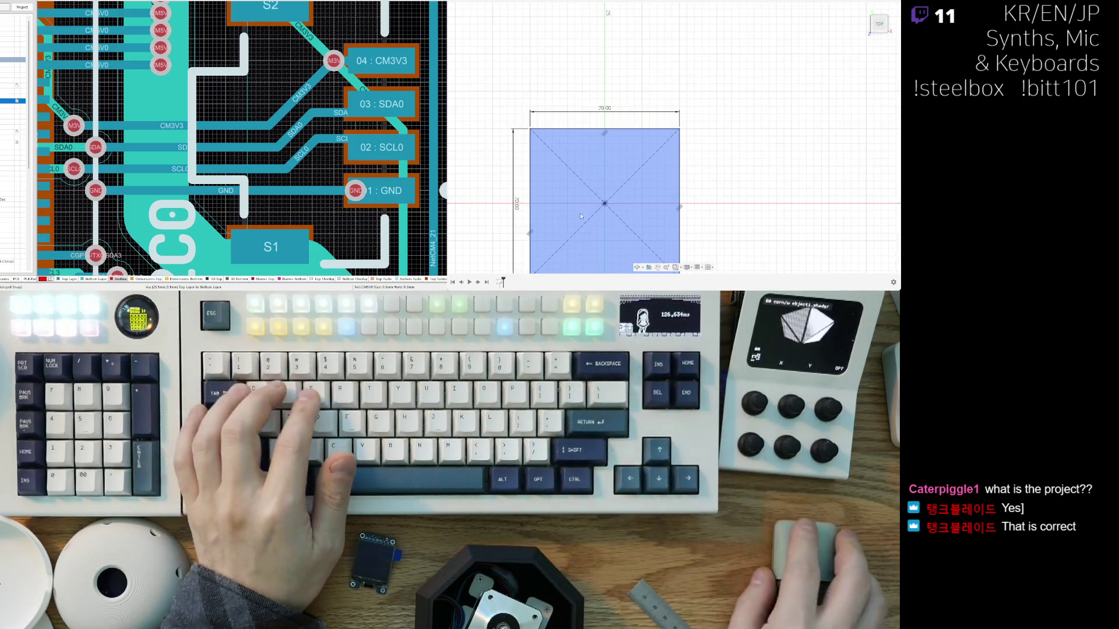
middle_click_drag(605, 197, 608, 143)
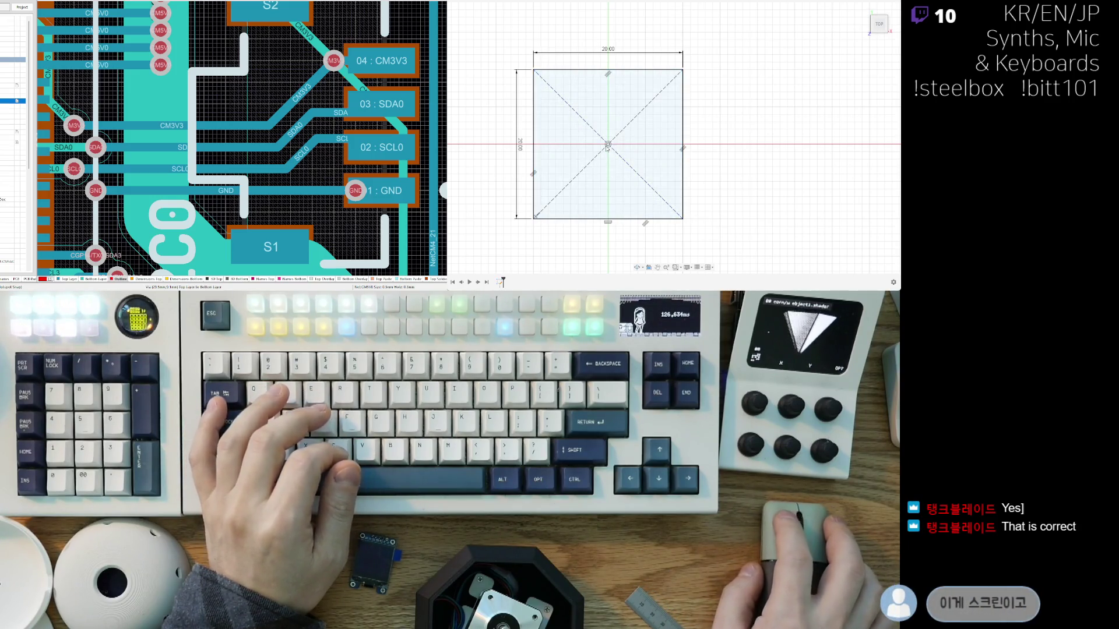
Step: Offset the square outward to form a 26 mm outer frame
left_click(607, 144)
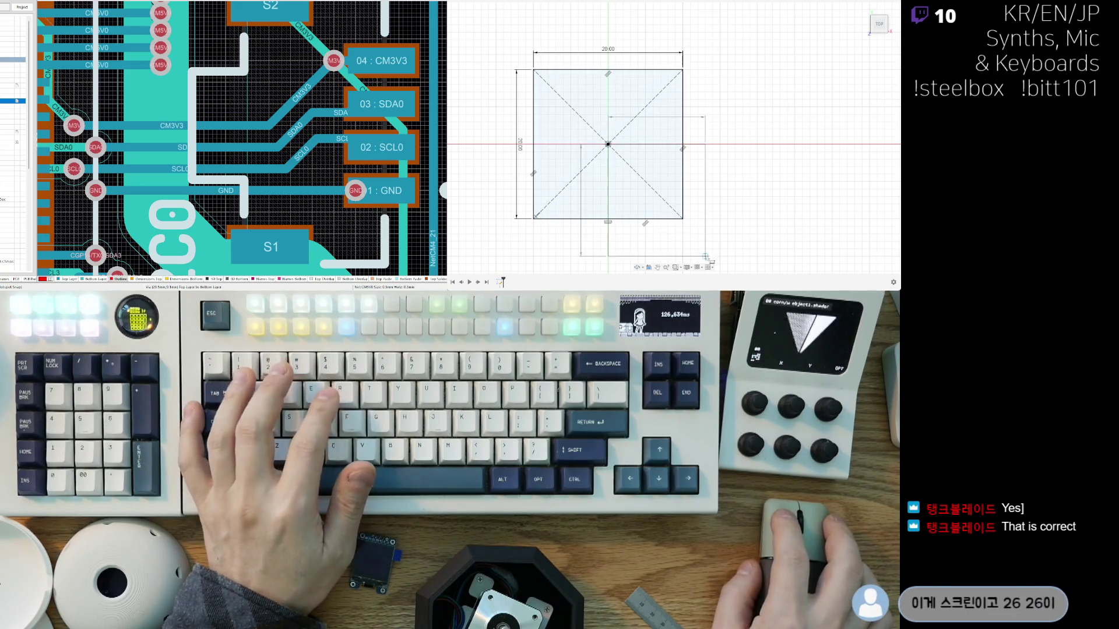
key("Escape")
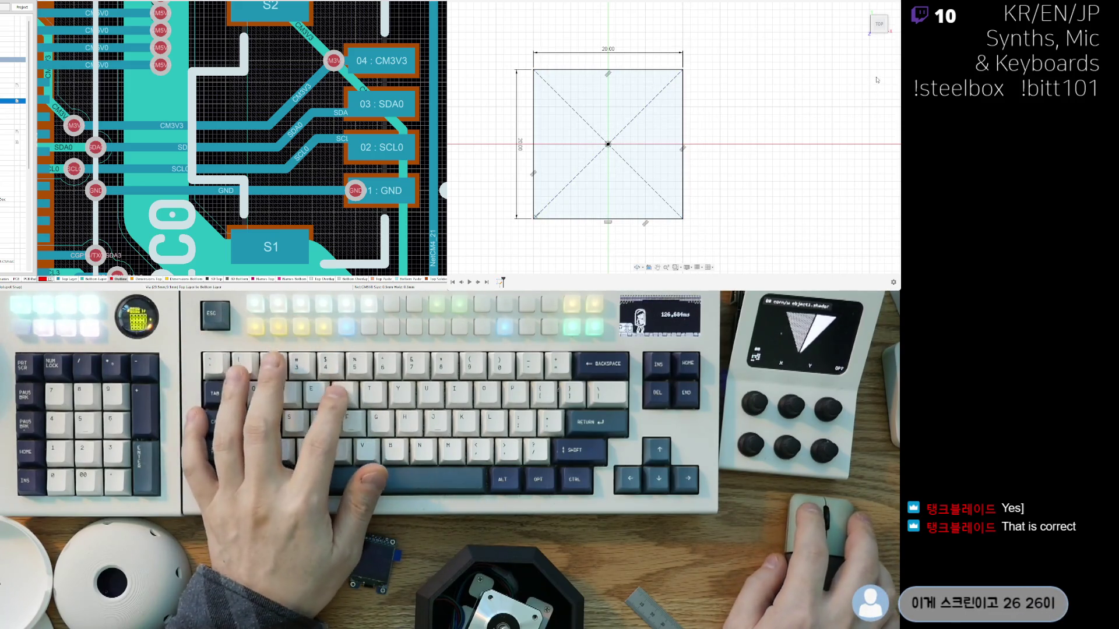
key("o")
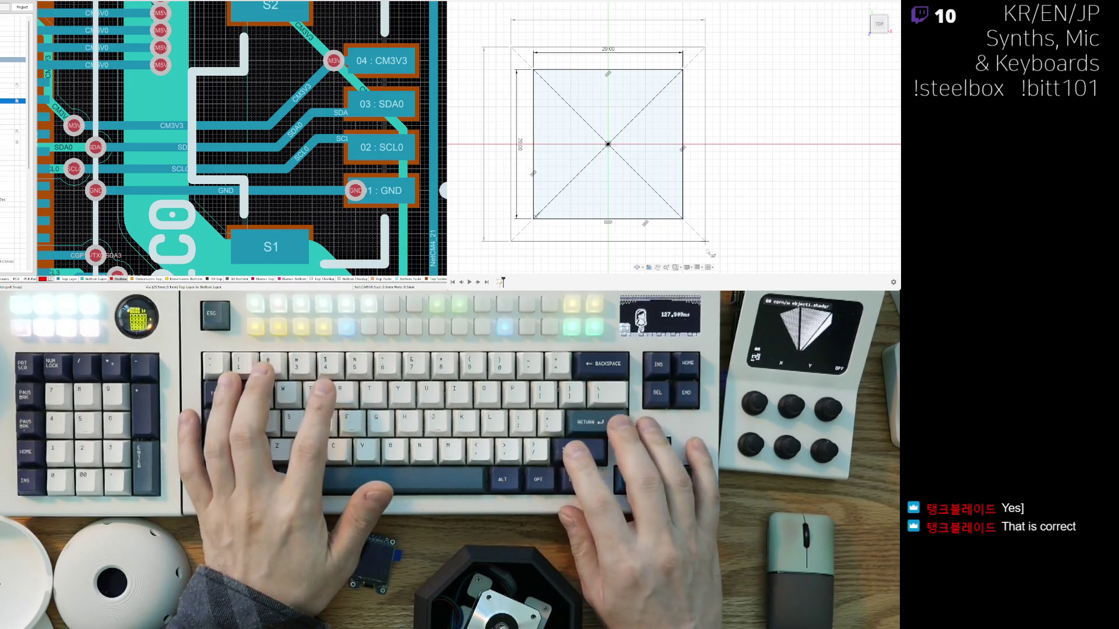
key("Return")
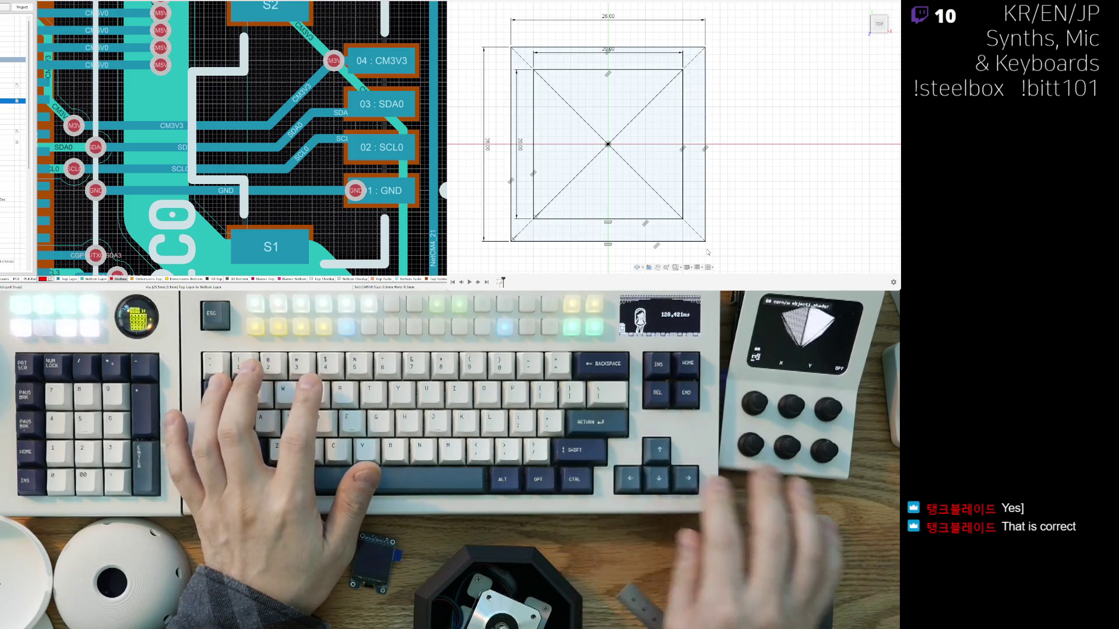
Step: Undo the offset frame, leaving only the 20 × 20 square around the origin
left_click(622, 190)
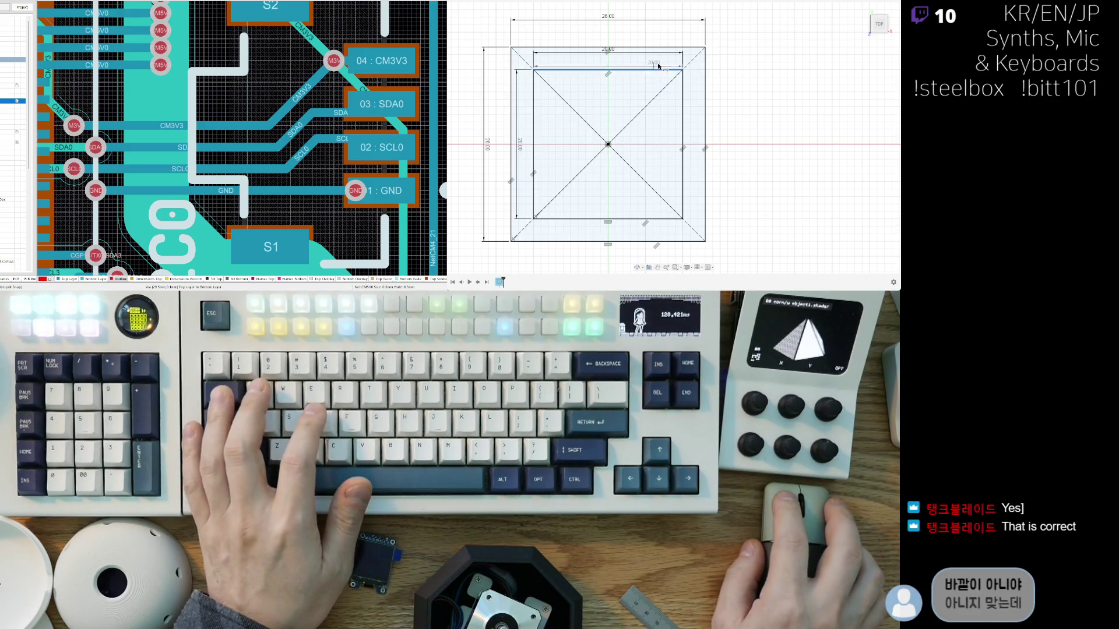
left_click_drag(668, 49, 679, 46)
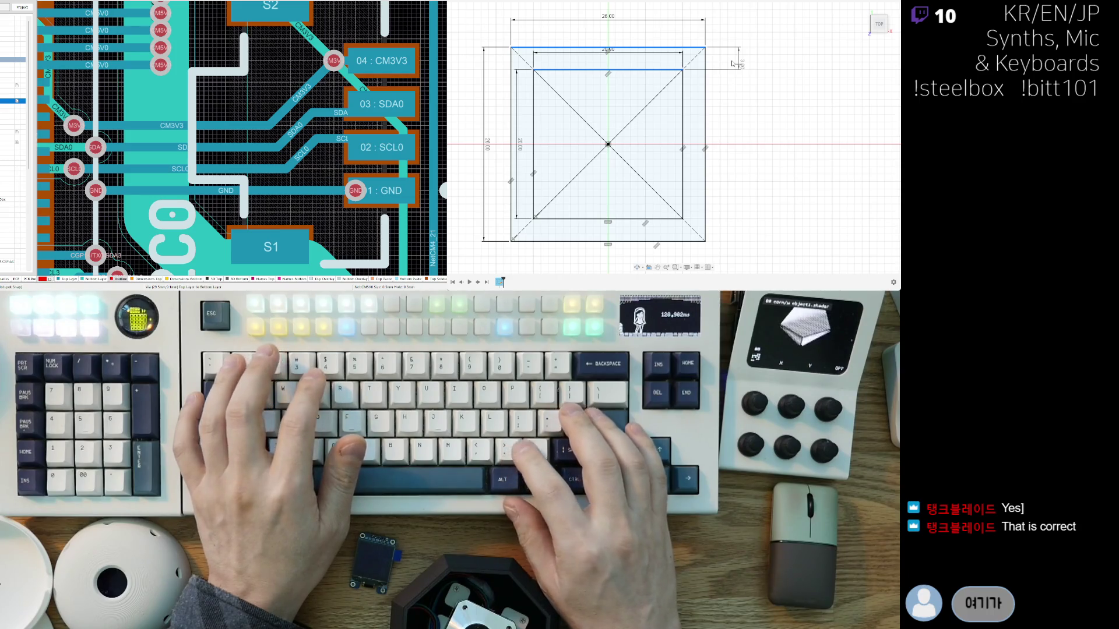
key("Return")
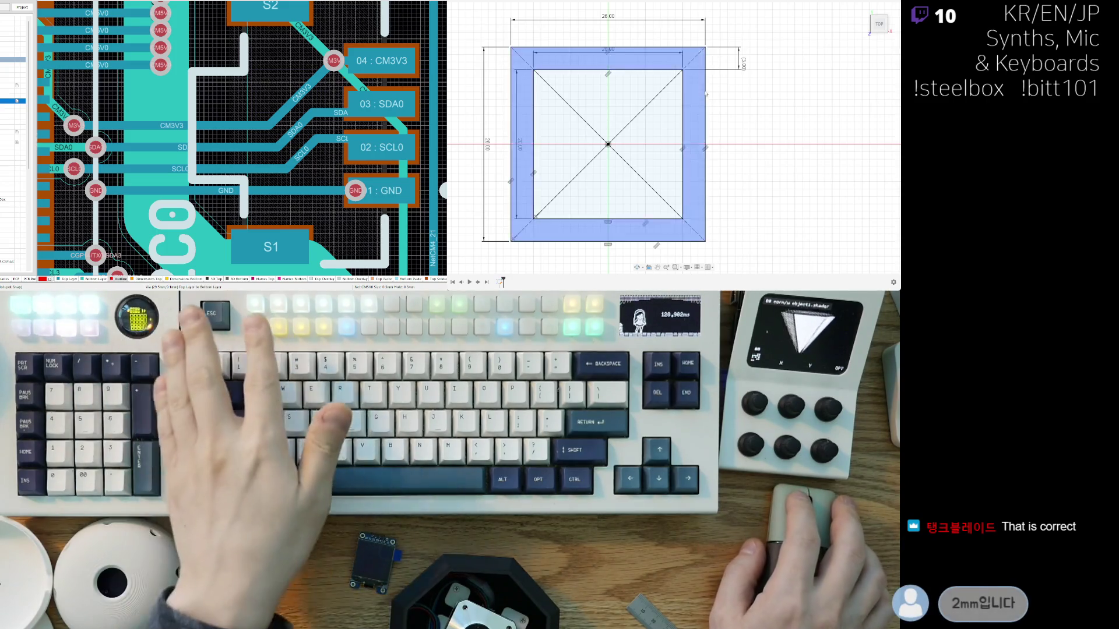
key("ctrl+z")
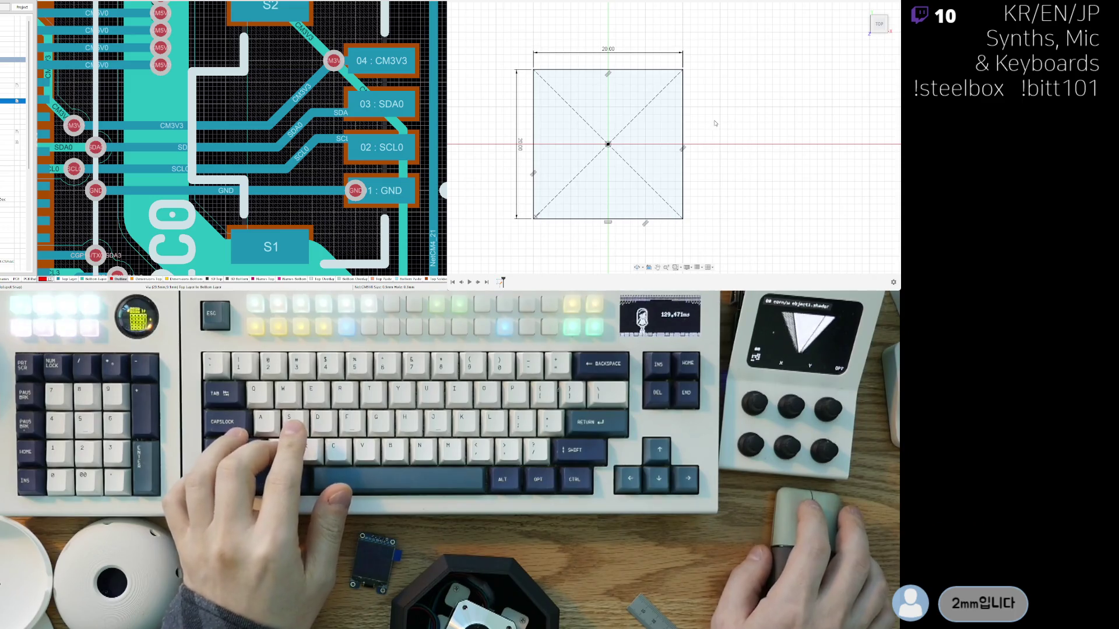
Step: Draw a 26 × 26 mm centre rectangle on the 20 mm square's centre
key("r")
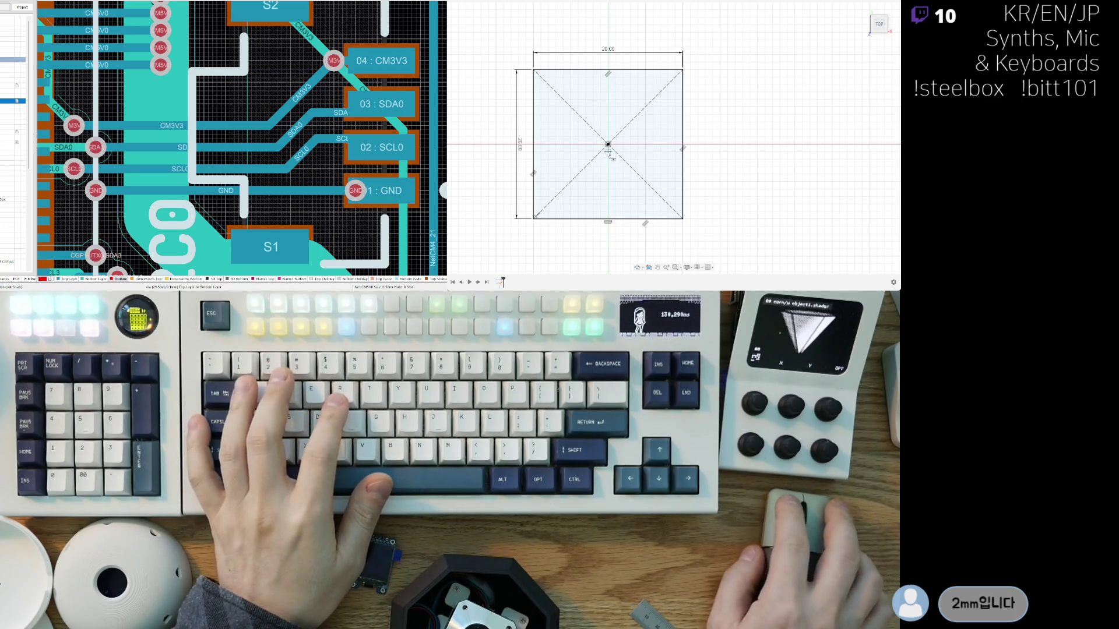
left_click(608, 151)
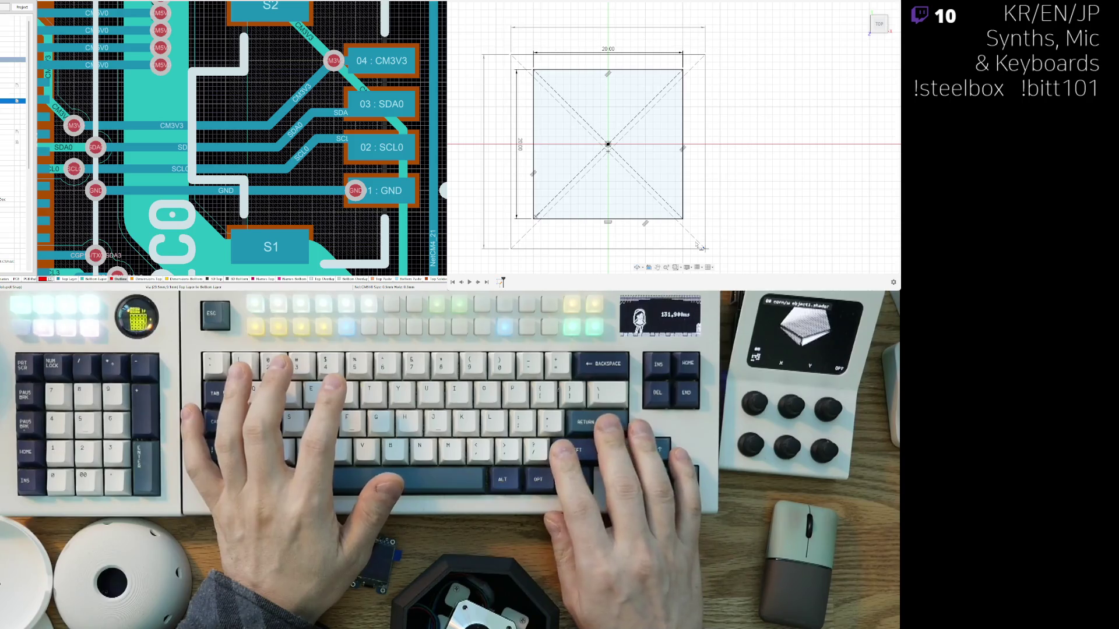
type("26")
key("Tab")
type("26")
key("Return")
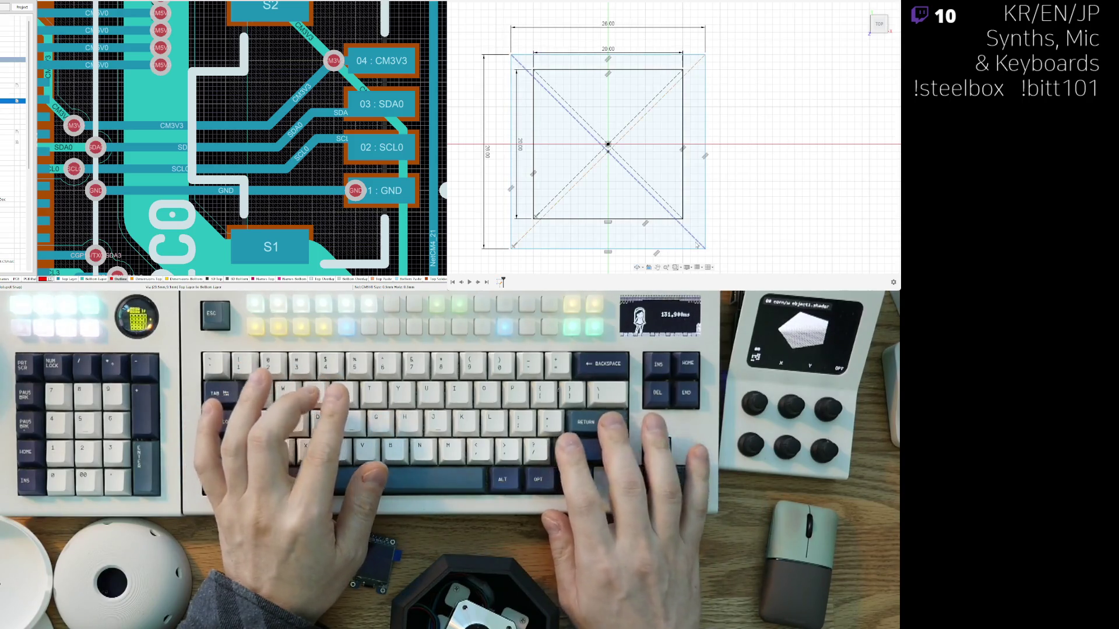
key("d")
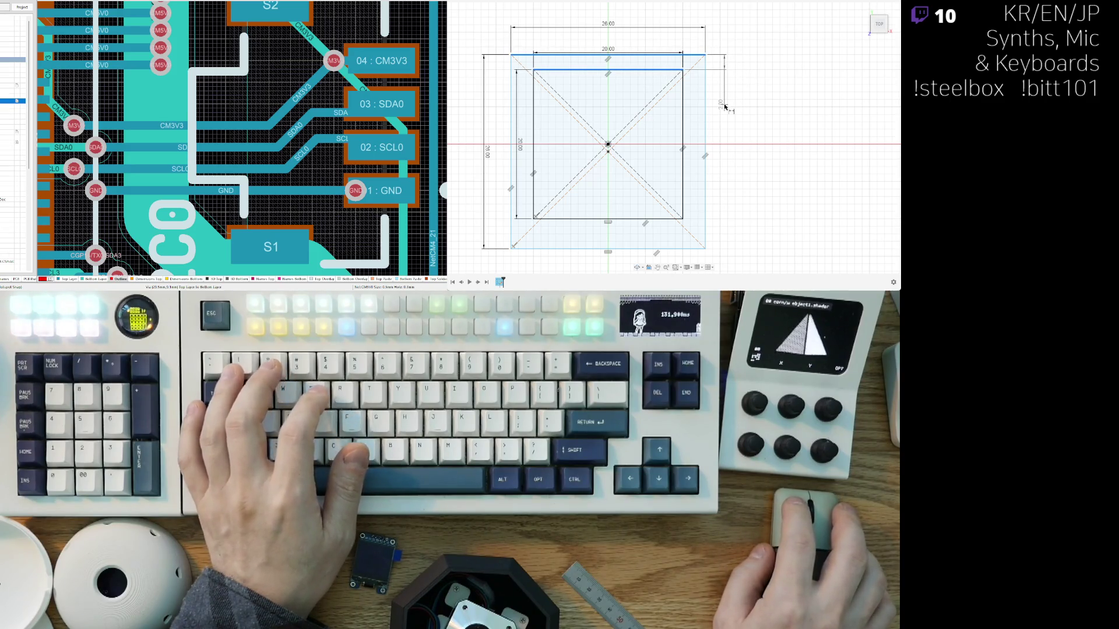
key("Escape")
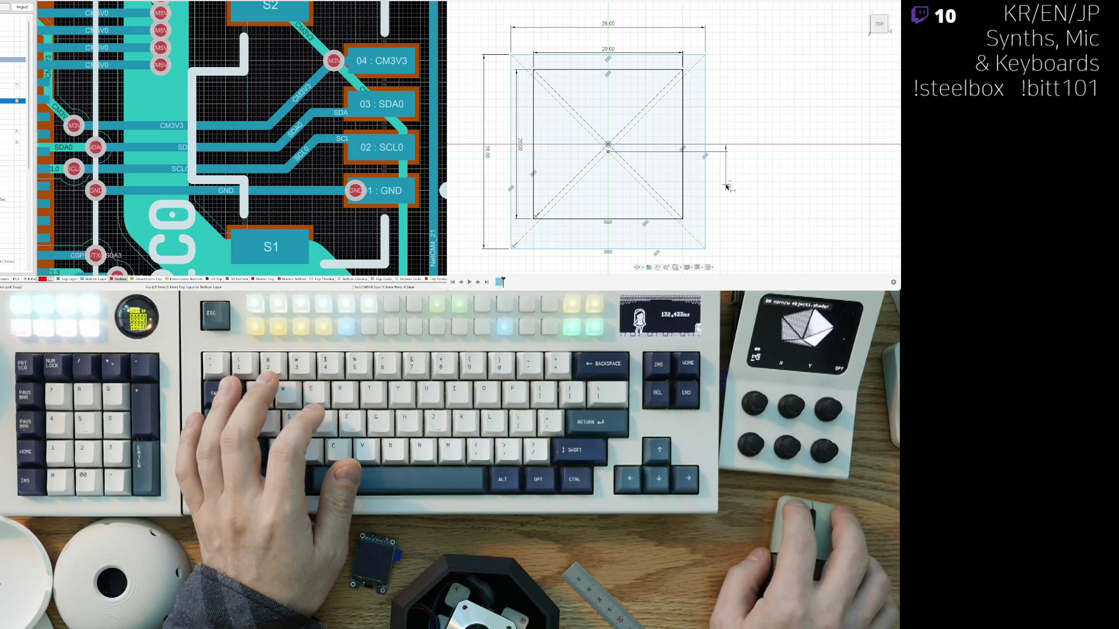
key("Escape")
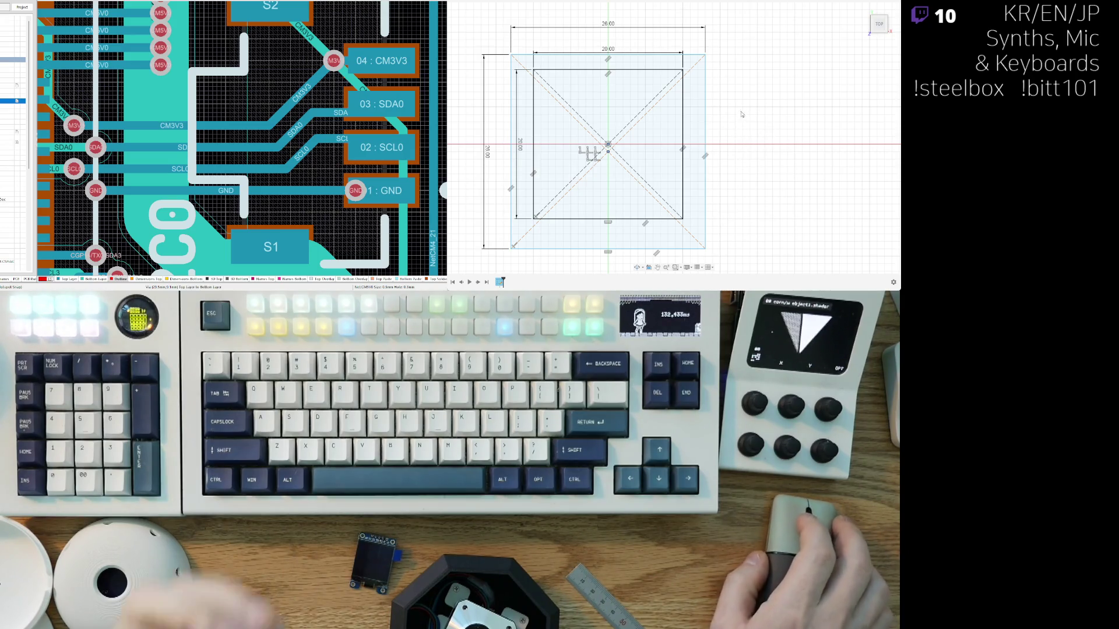
middle_click_drag(745, 120, 756, 131)
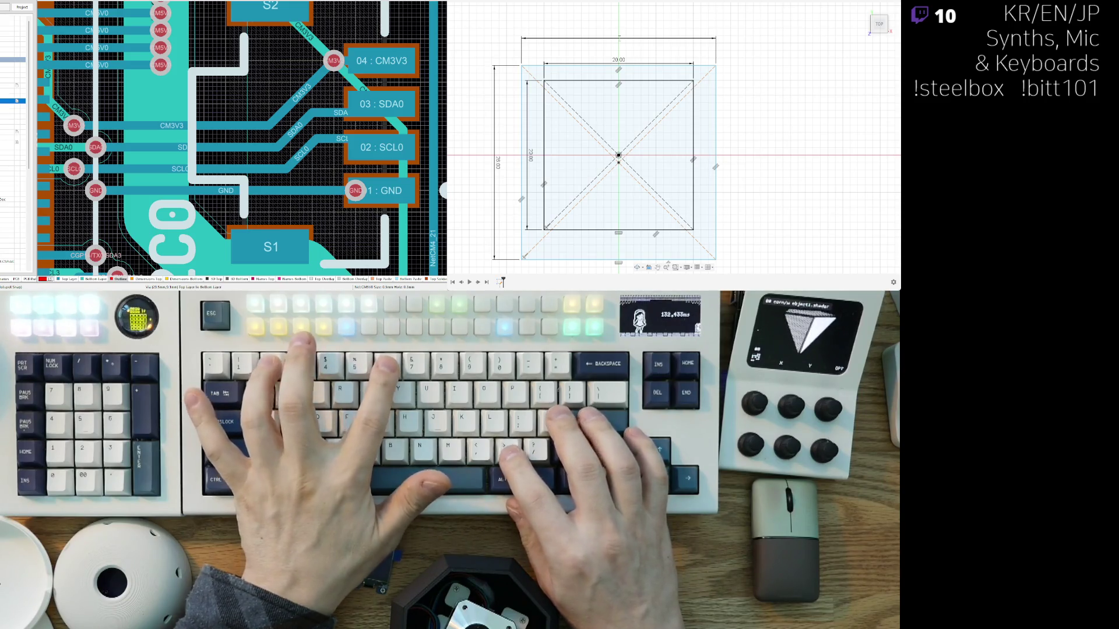
type("26.2")
key("Return")
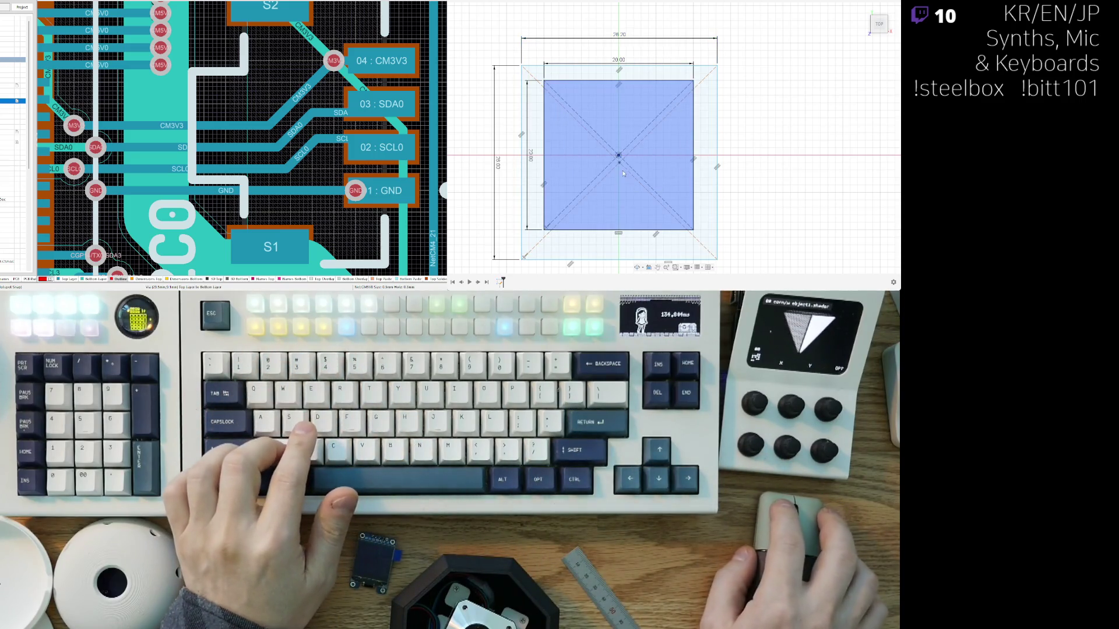
key("ctrl+z")
key("ctrl+z")
key("ctrl+z")
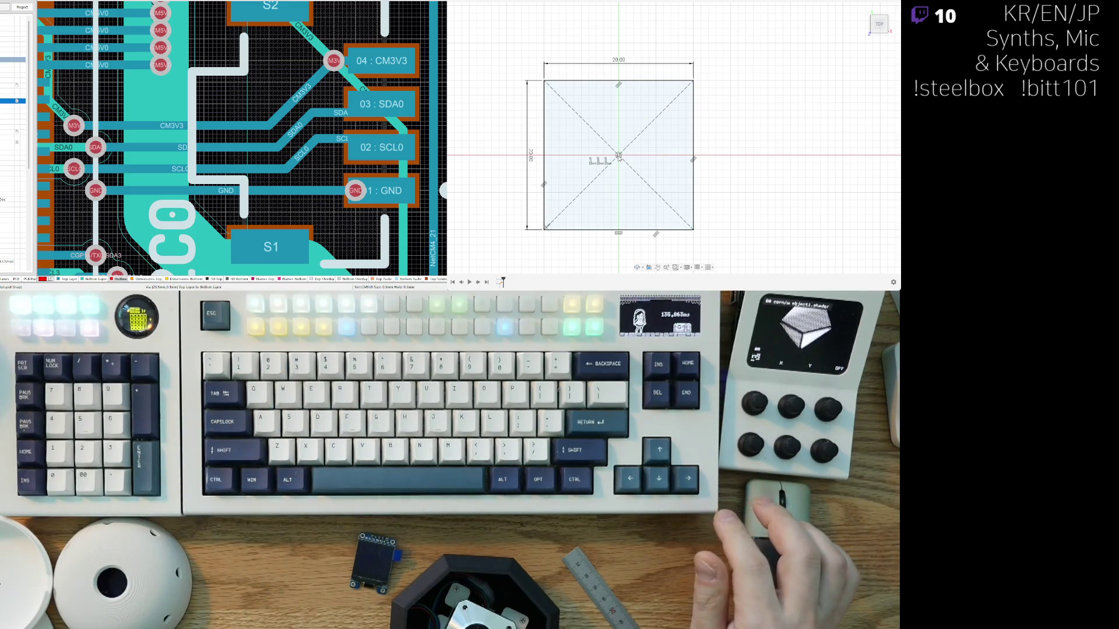
left_click(620, 166)
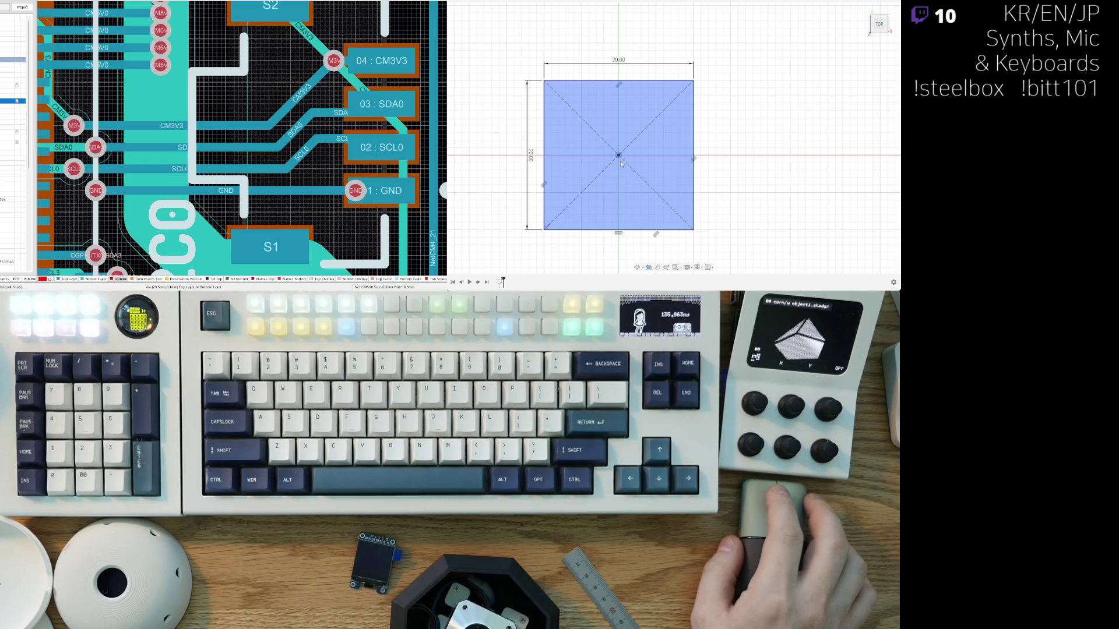
key("ctrl+z")
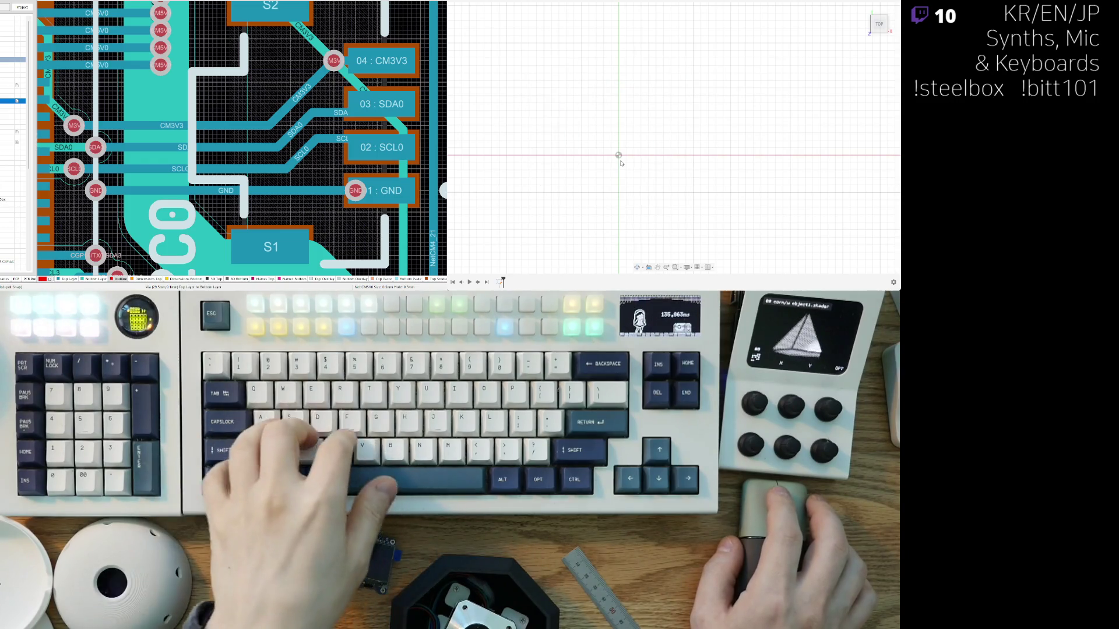
key("ctrl+y")
key("ctrl+y")
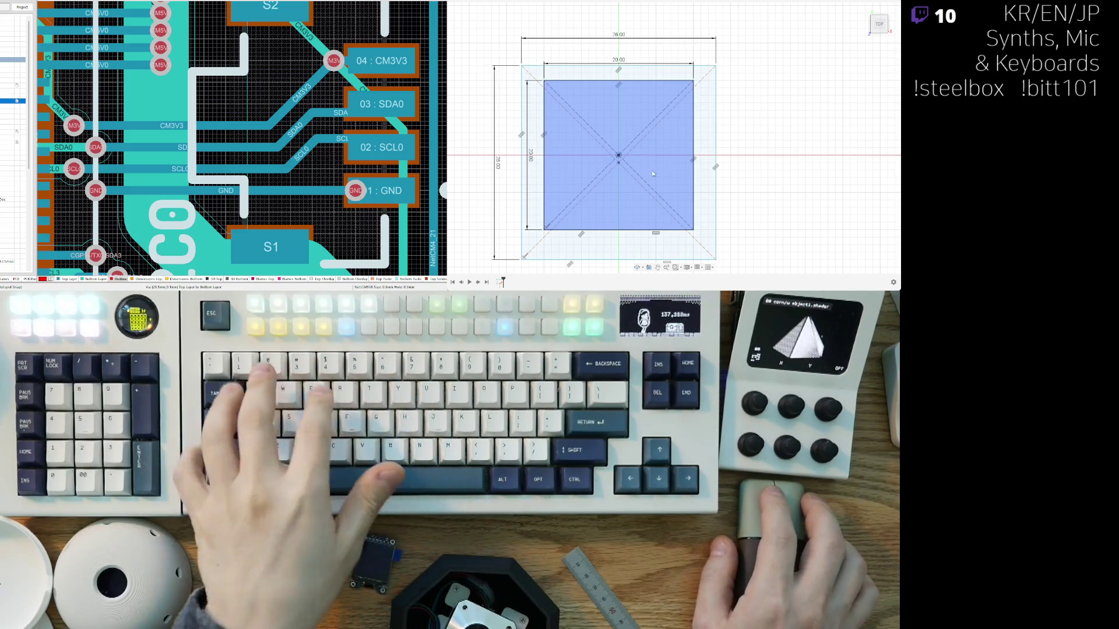
left_click(727, 227)
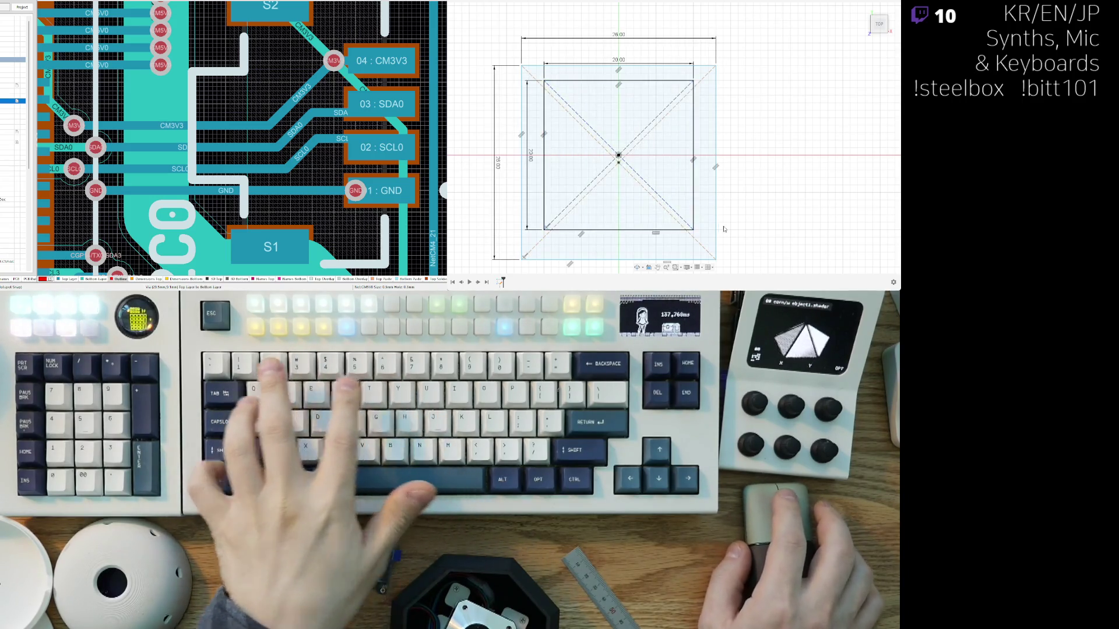
mouse_move(727, 227)
middle_mouse_down()
mouse_move(735, 161)
mouse_move(695, 209)
middle_mouse_up()
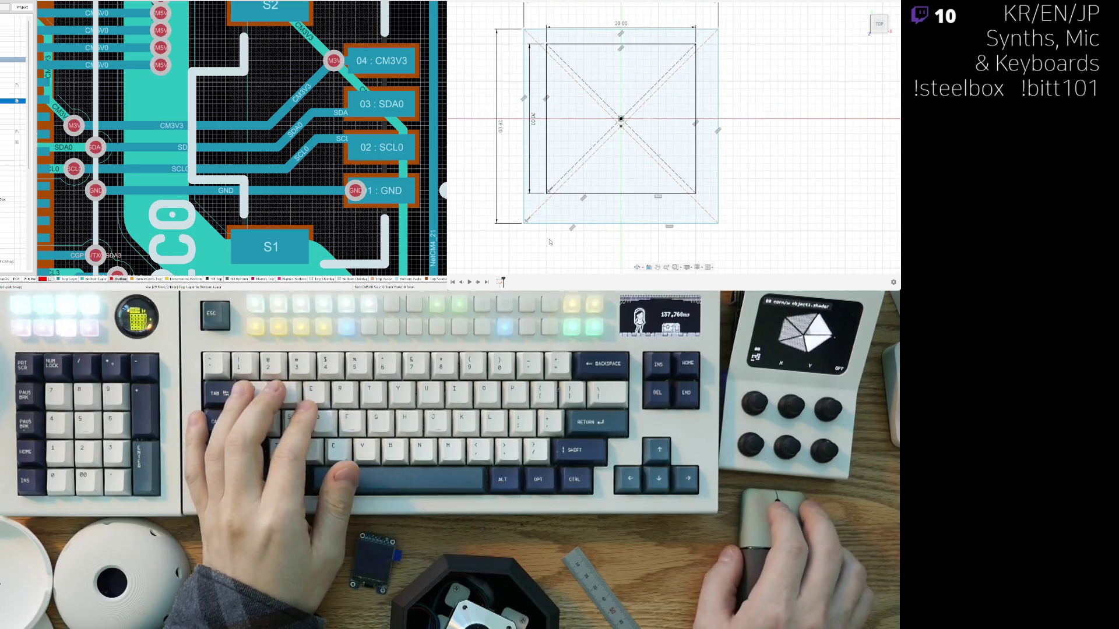
left_click(525, 224)
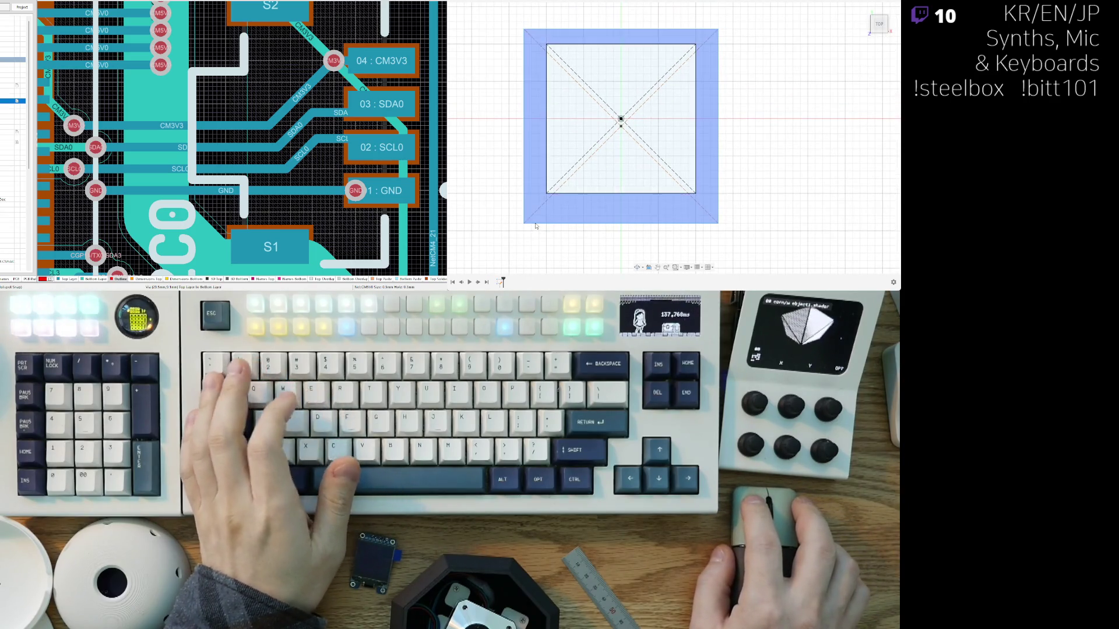
key("ctrl+z")
key("ctrl+y")
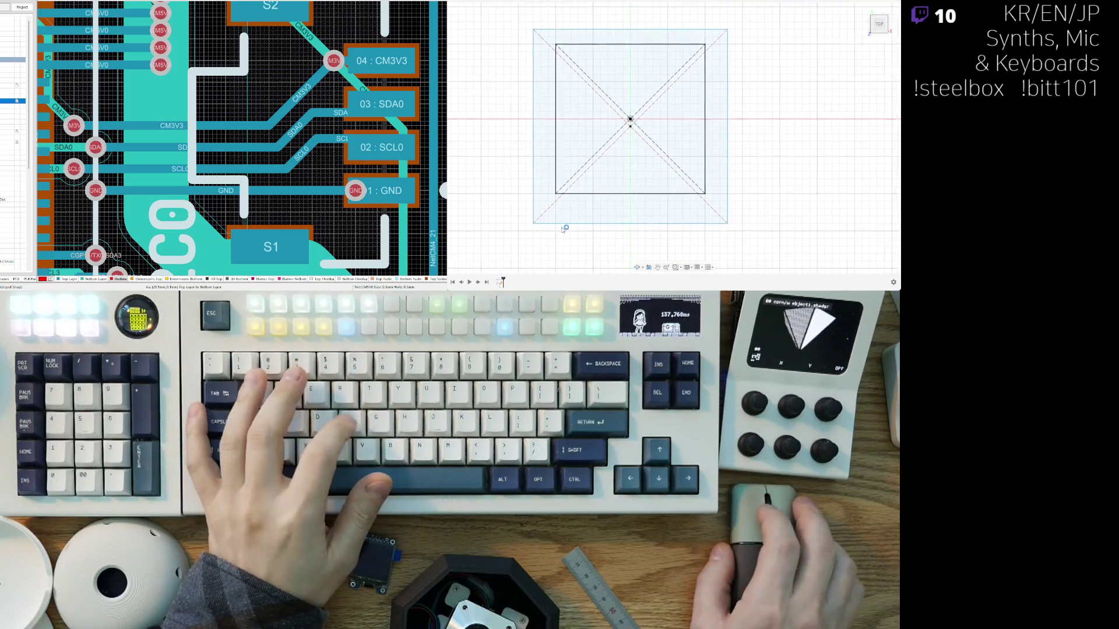
key("ctrl+z")
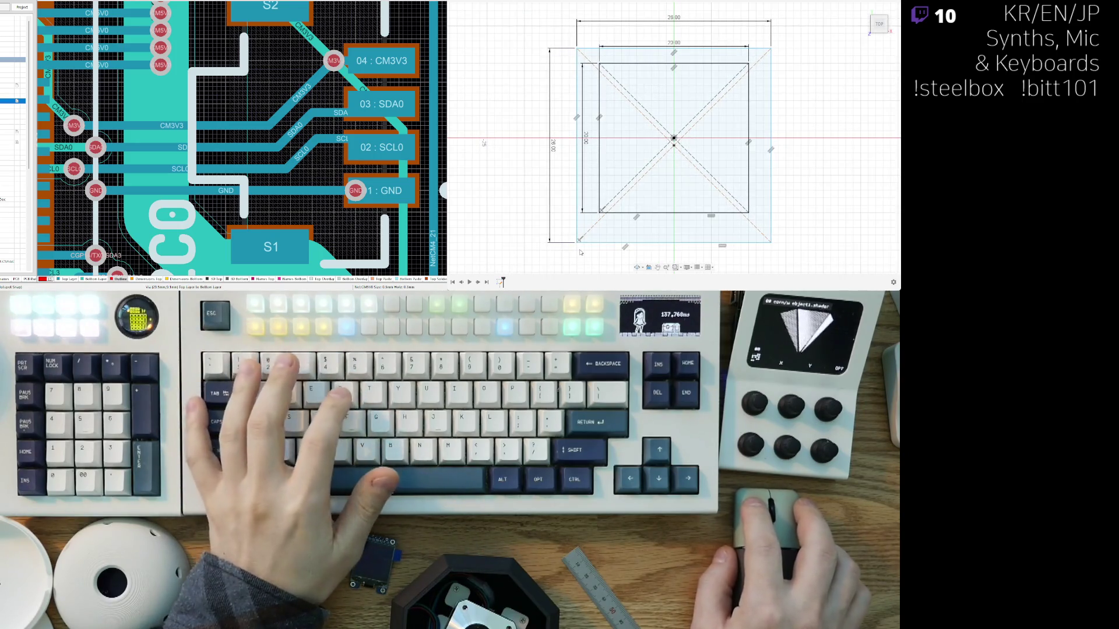
Step: Finish the strip rectangle with a 4 mm height
middle_click_drag(739, 249, 704, 183)
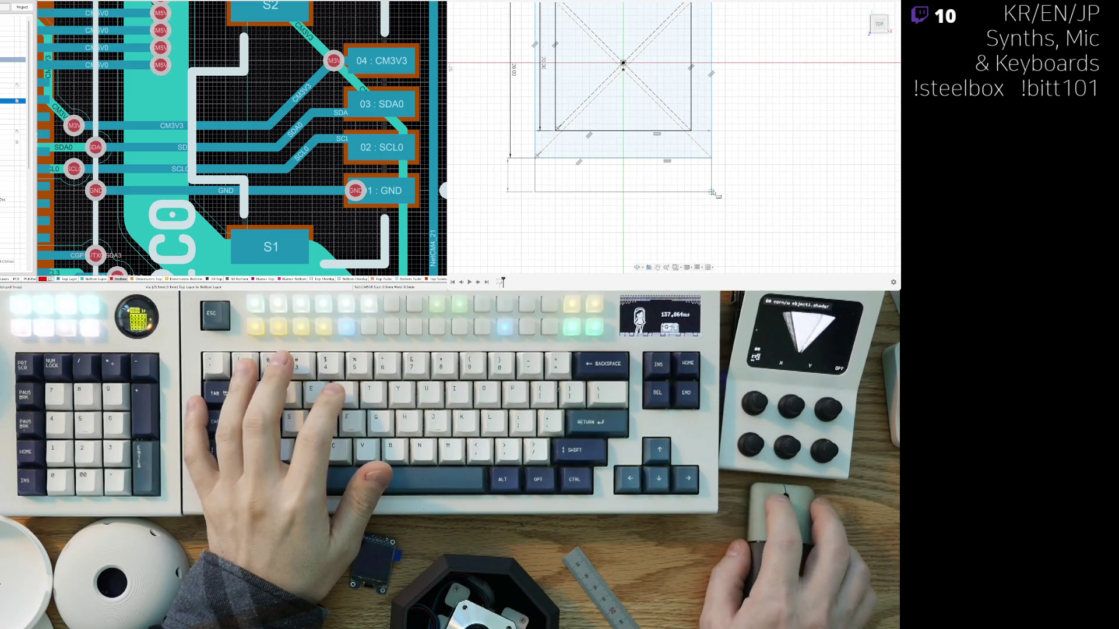
type("4")
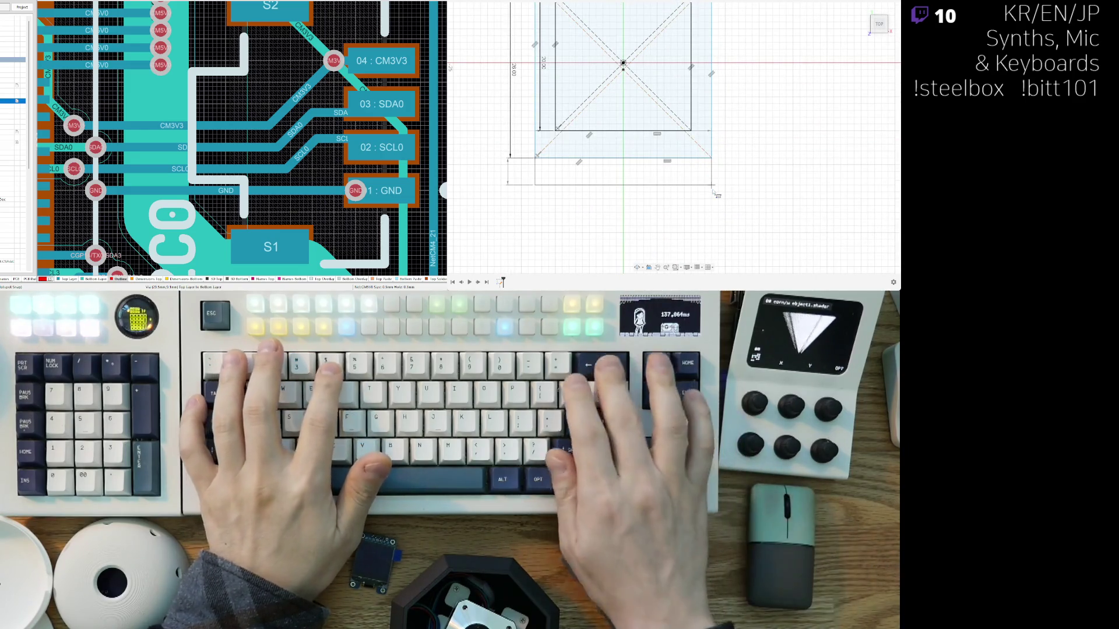
key("Return")
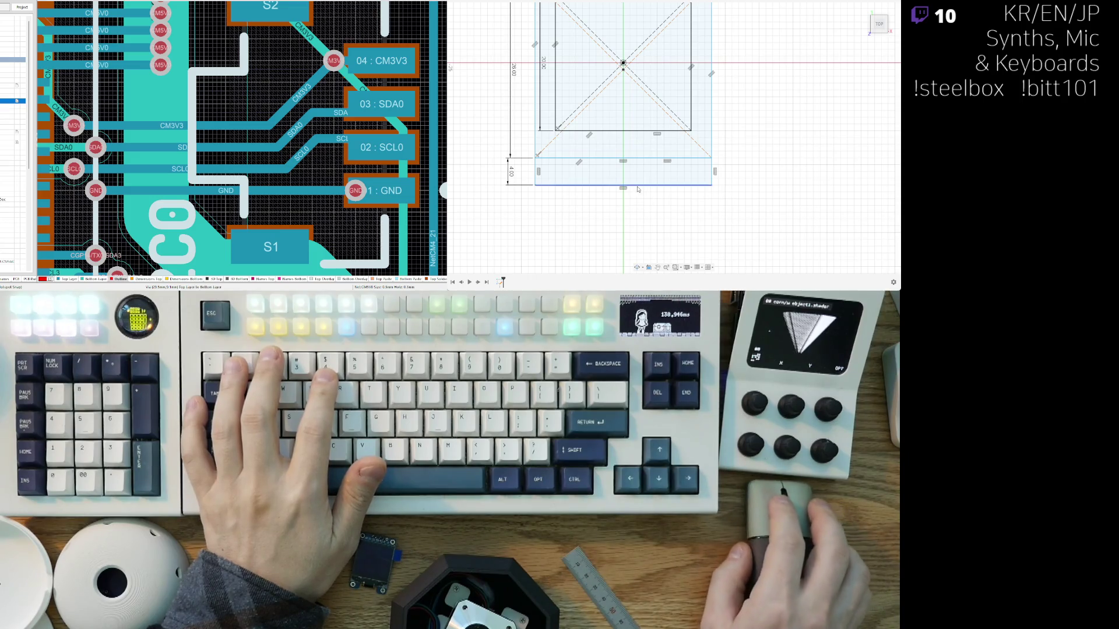
Step: Move the 26.00 dimension label beside its line
middle_click_drag(638, 190, 634, 216)
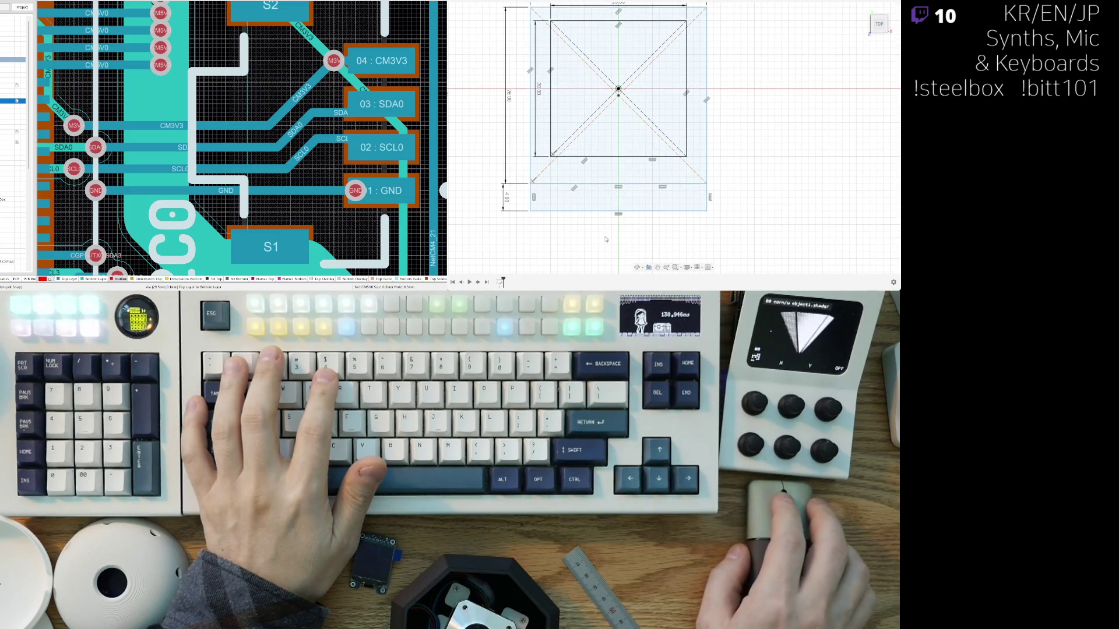
left_click(554, 210)
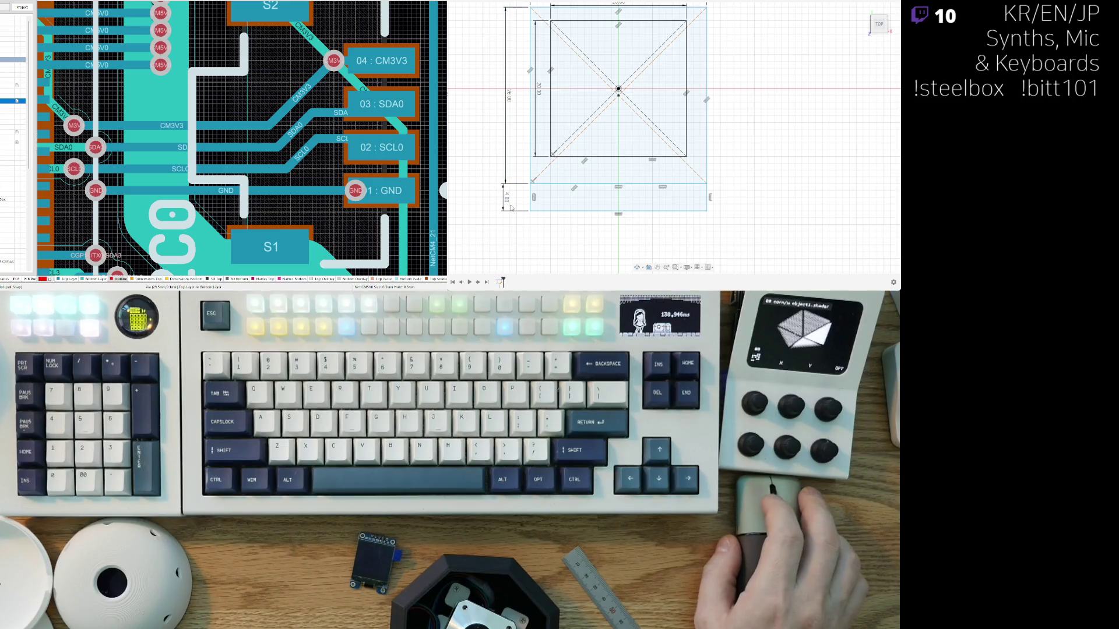
middle_click_drag(558, 153, 579, 236)
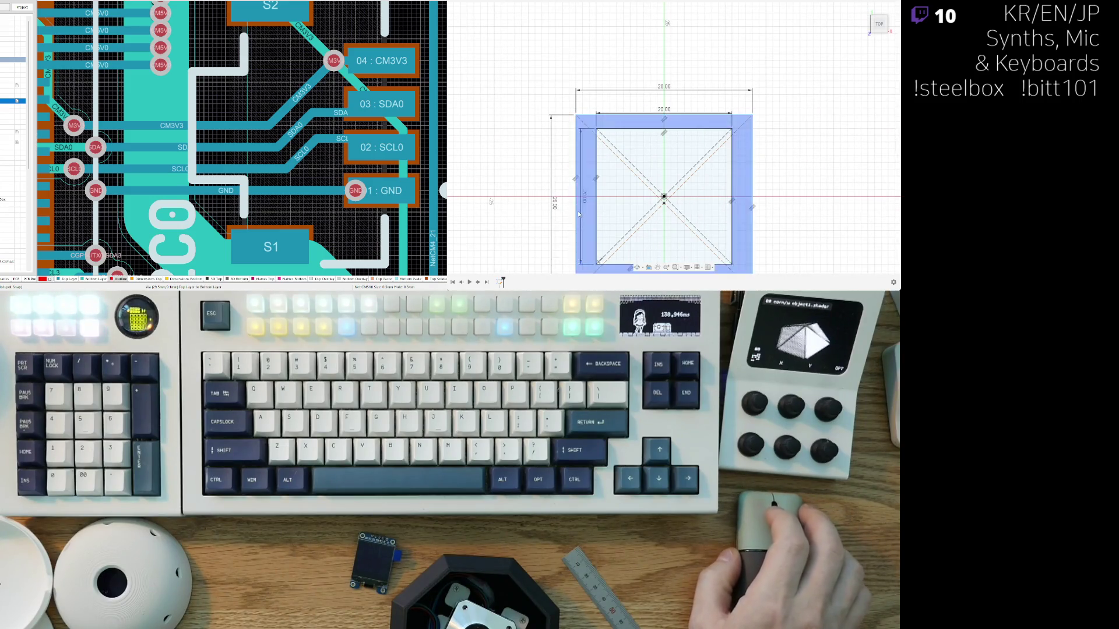
middle_click_drag(524, 184, 499, 149)
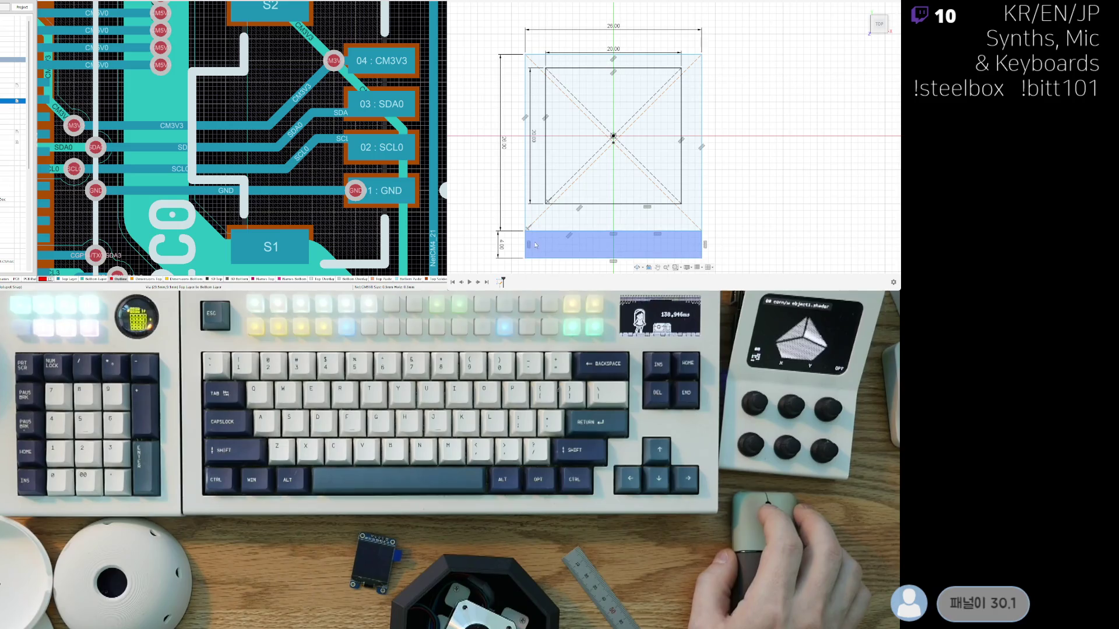
left_click_drag(500, 207, 502, 205)
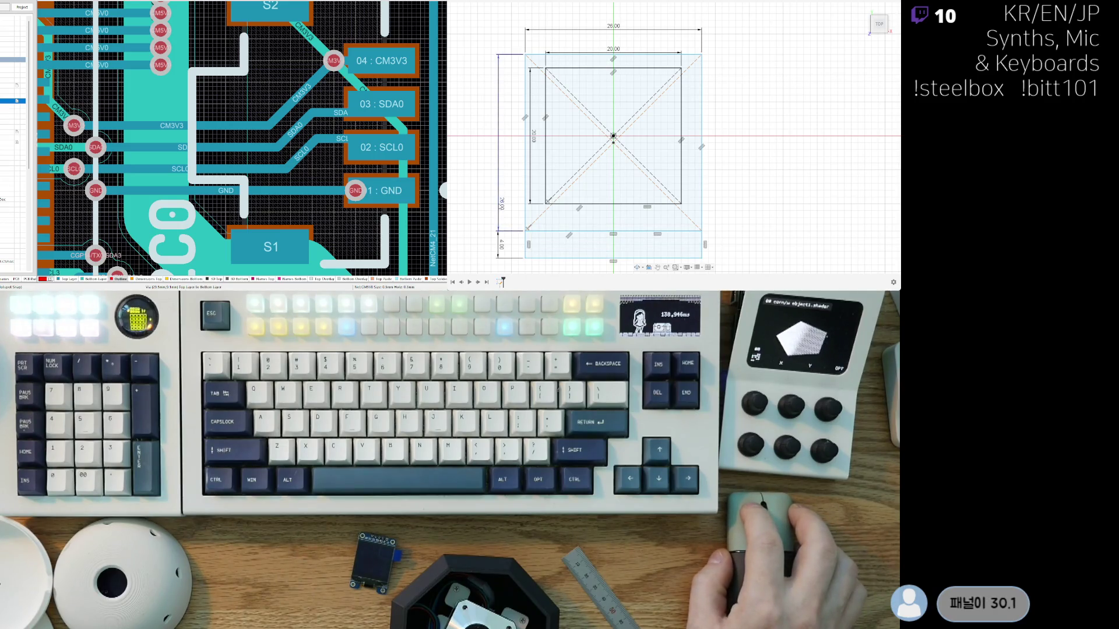
scroll(514, 158, "down", 3)
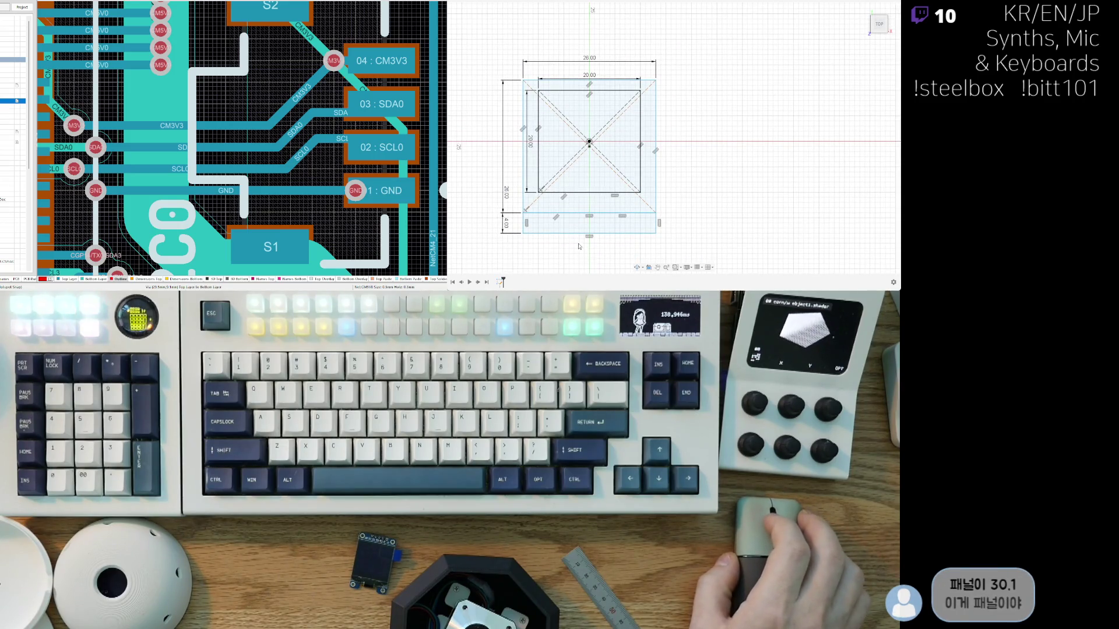
Step: Start the top strip rectangle from the frame's top-left corner
middle_click_drag(539, 103, 544, 157)
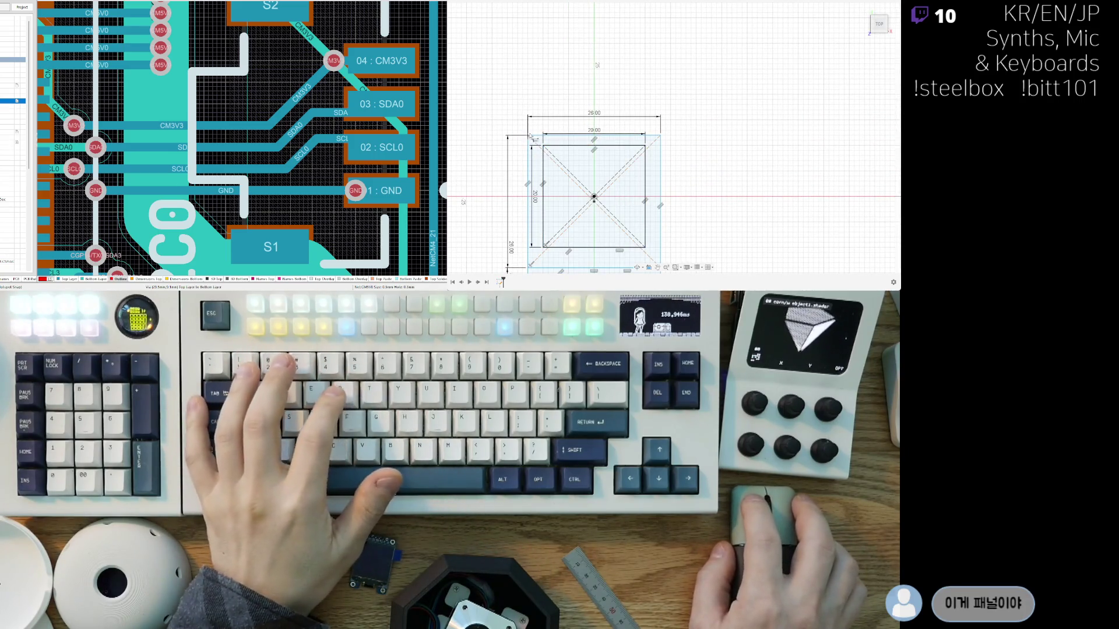
left_click(531, 137)
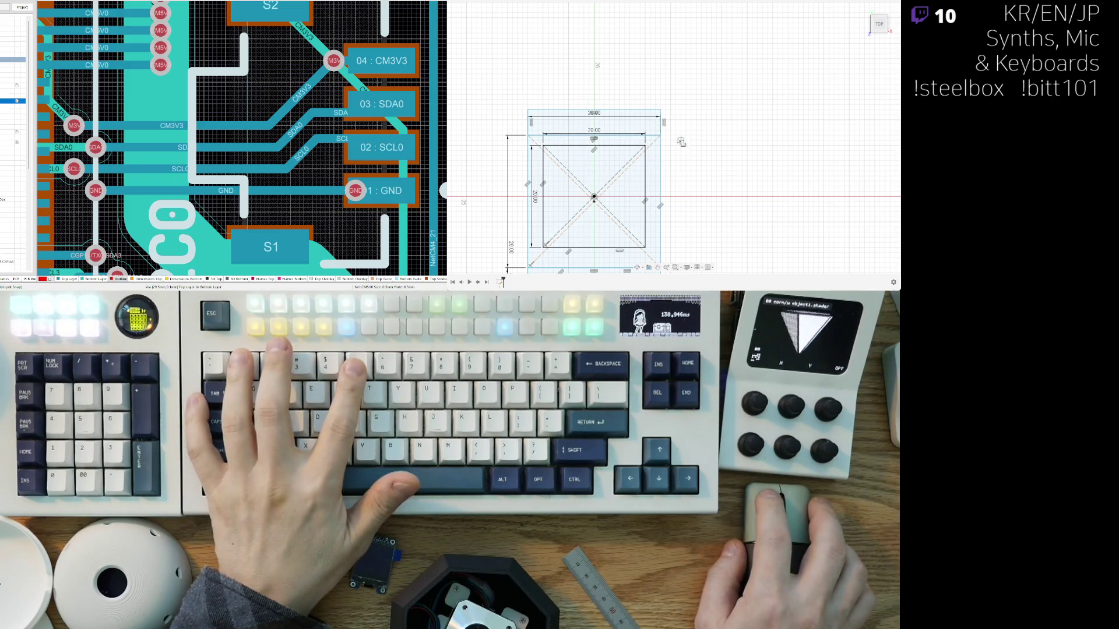
middle_click_drag(646, 125, 664, 110)
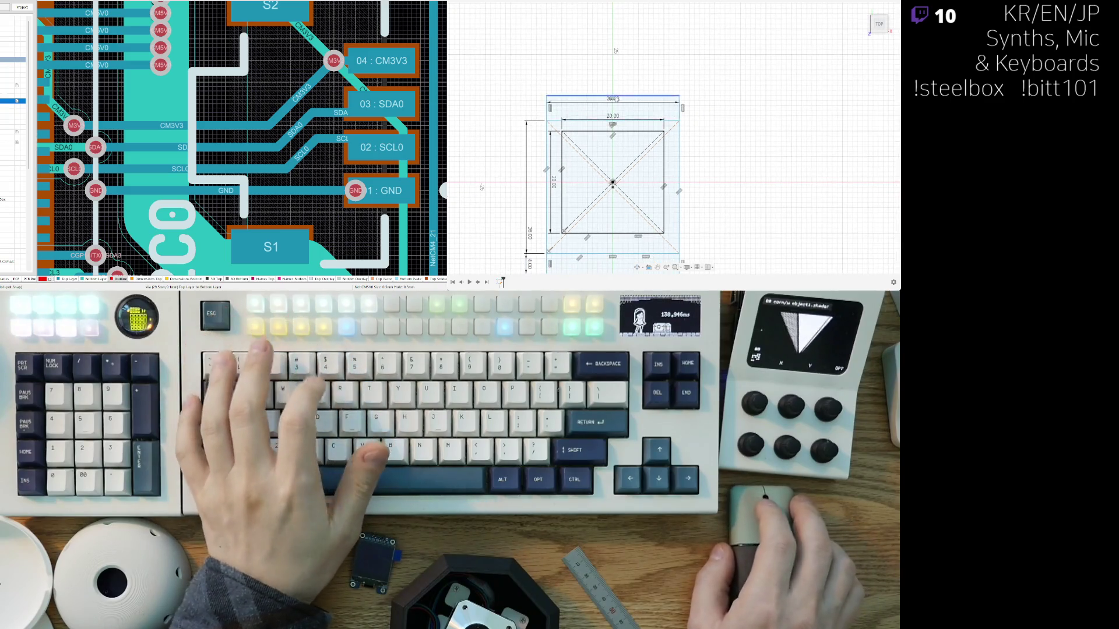
middle_click_drag(546, 114, 561, 109)
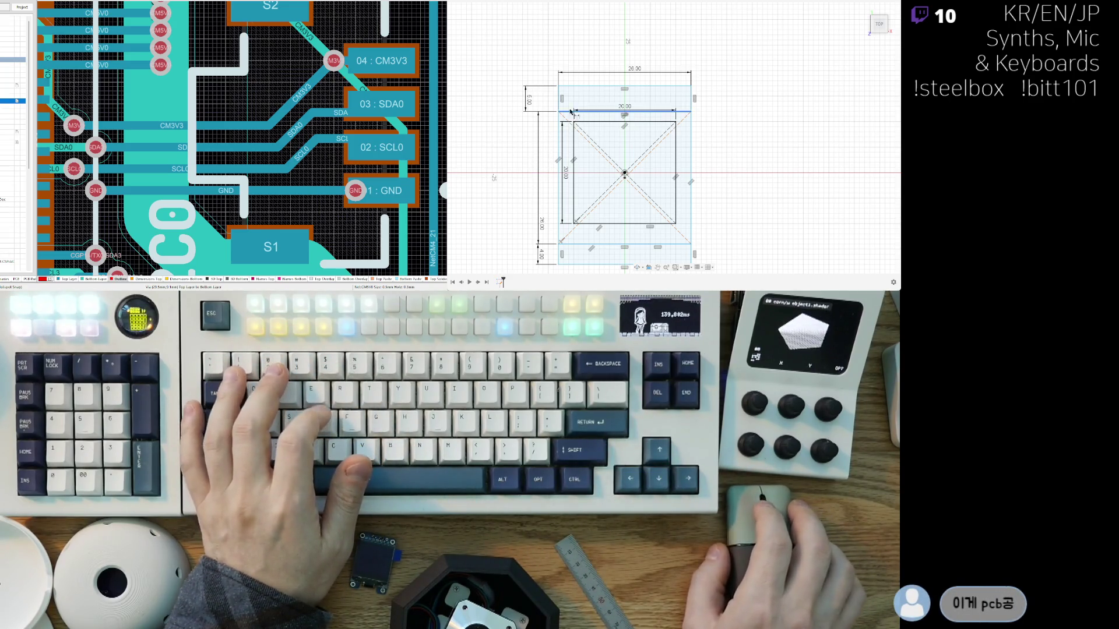
middle_click_drag(554, 132, 541, 144)
middle_click_drag(524, 224, 536, 87)
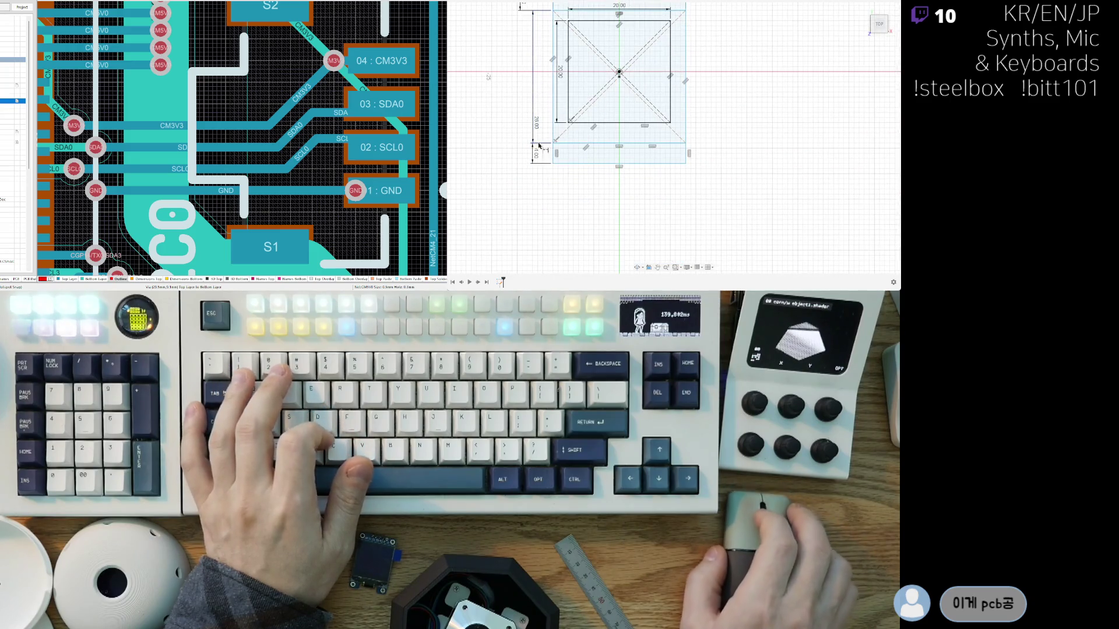
scroll(552, 187, "up", 3)
Step: Draw a 7 × 5 mm tab hanging from the frame's lower-left corner
left_click(554, 155)
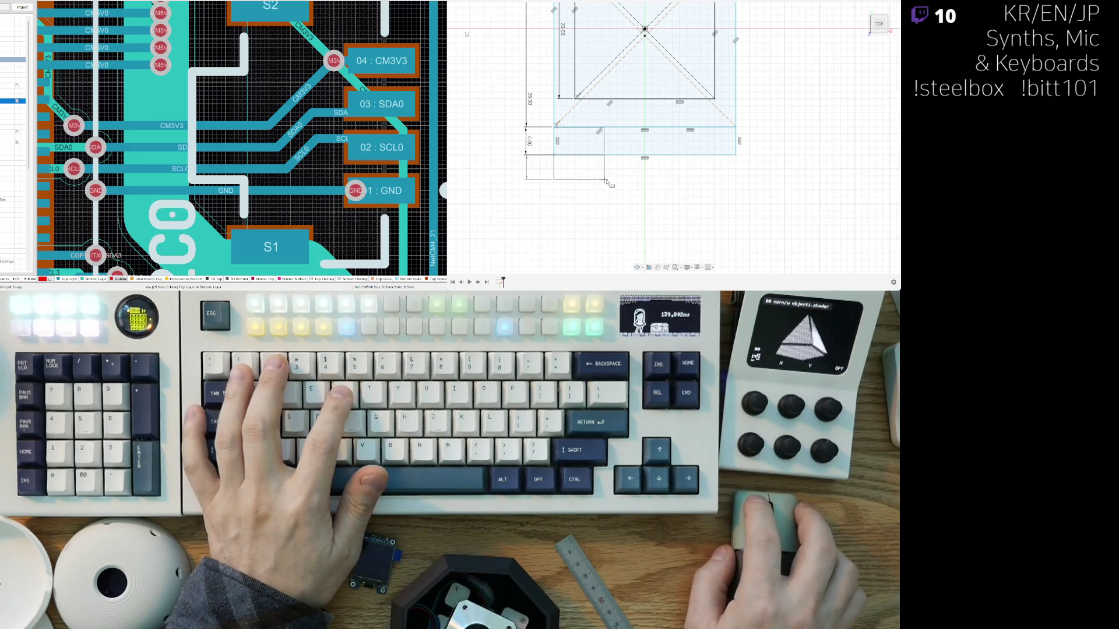
type("6")
key("Tab")
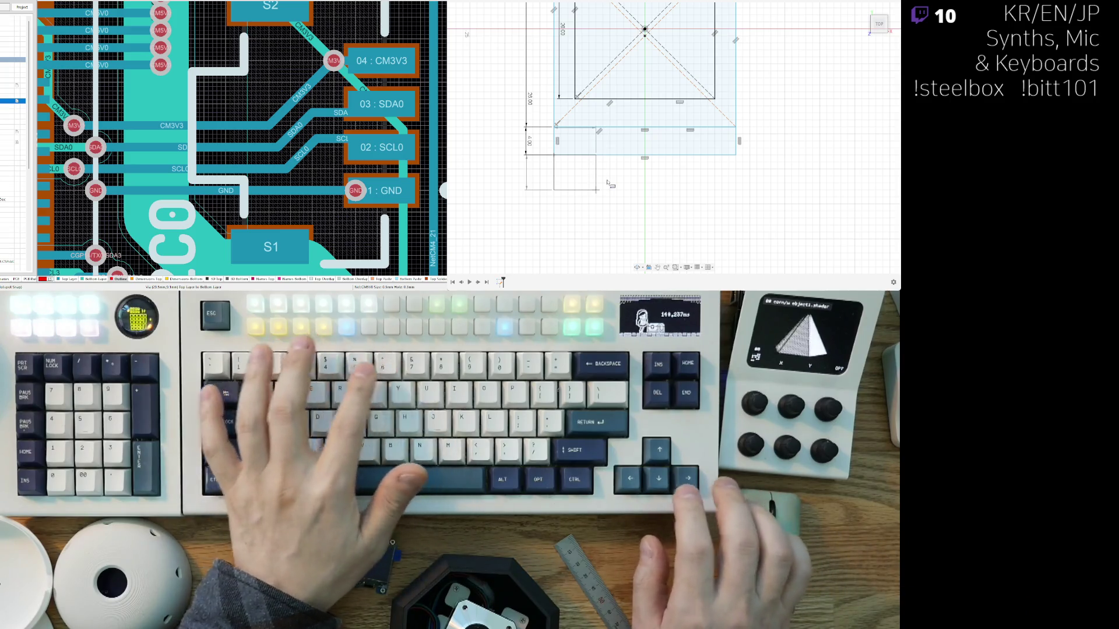
type("5")
key("Tab")
type("7")
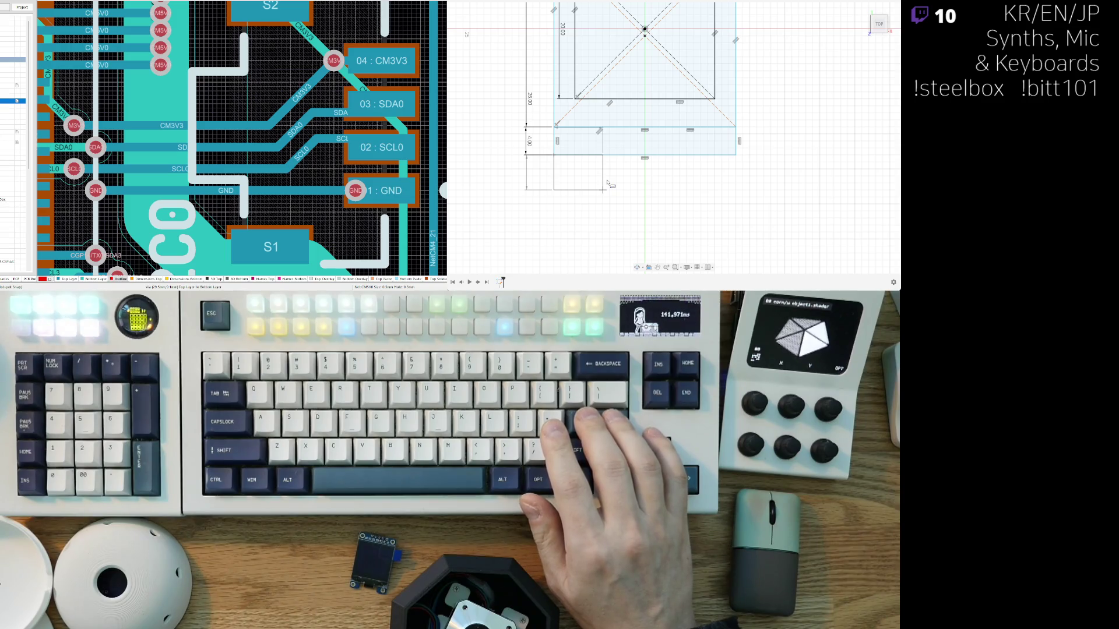
key("Return")
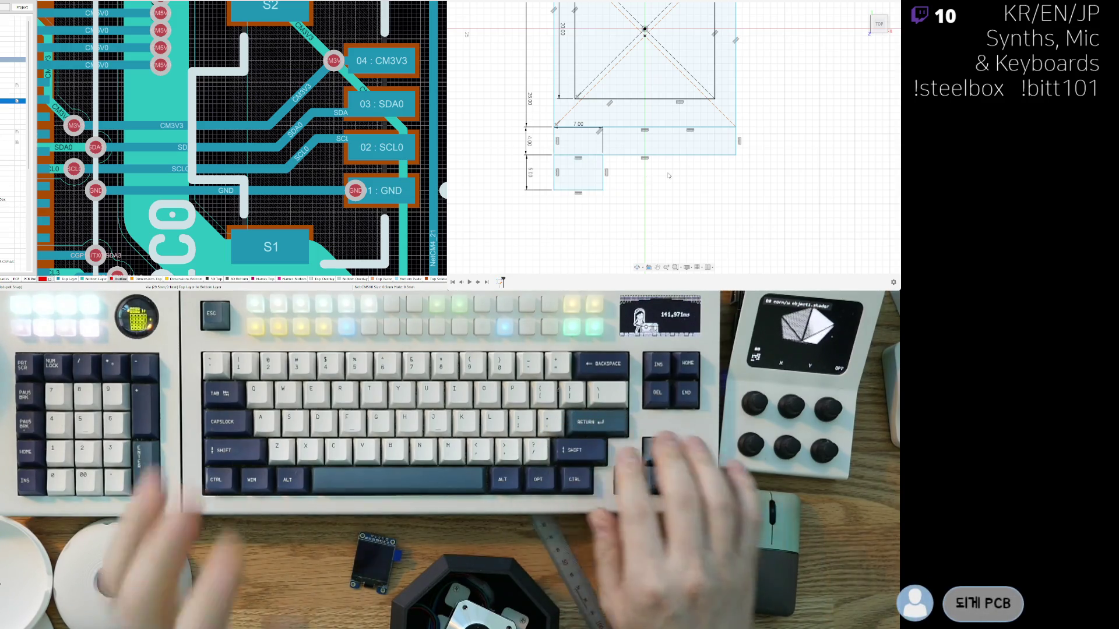
Step: Draw a matching 7 × 5 mm tab at the frame's lower-right corner
left_click(736, 155)
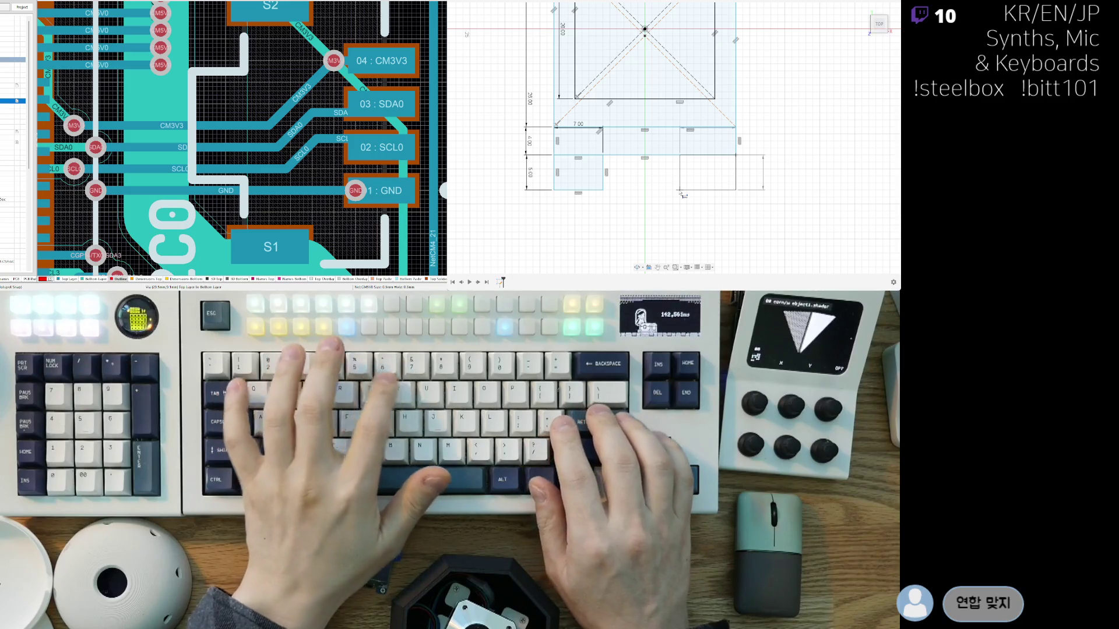
type("7")
key("Tab")
type("5")
key("Return")
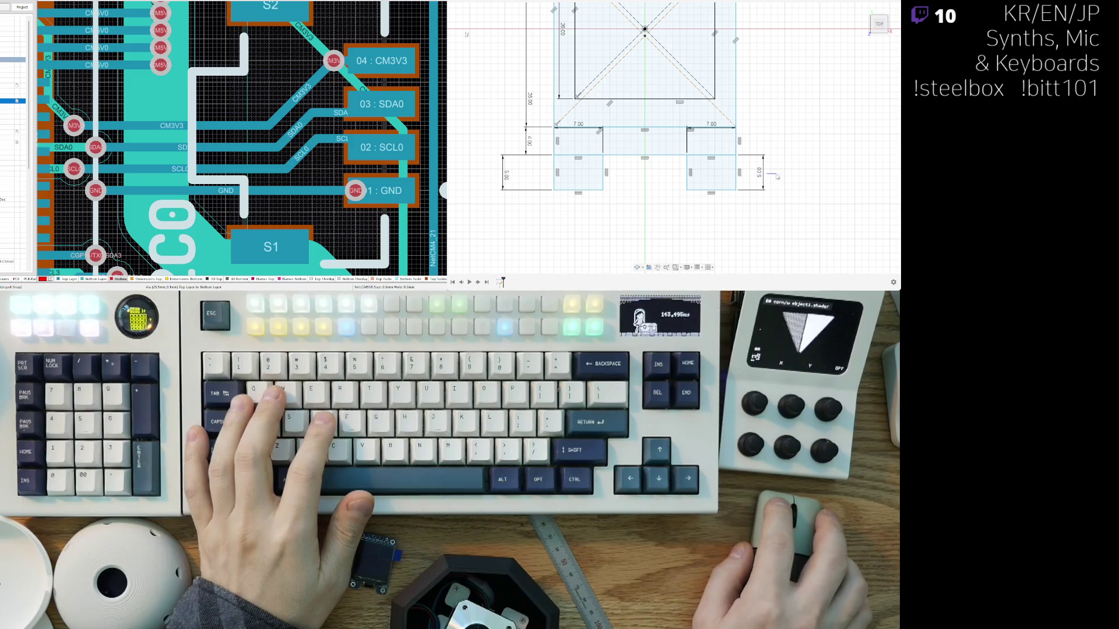
scroll(743, 148, "down", 2)
middle_click_drag(744, 148, 705, 210)
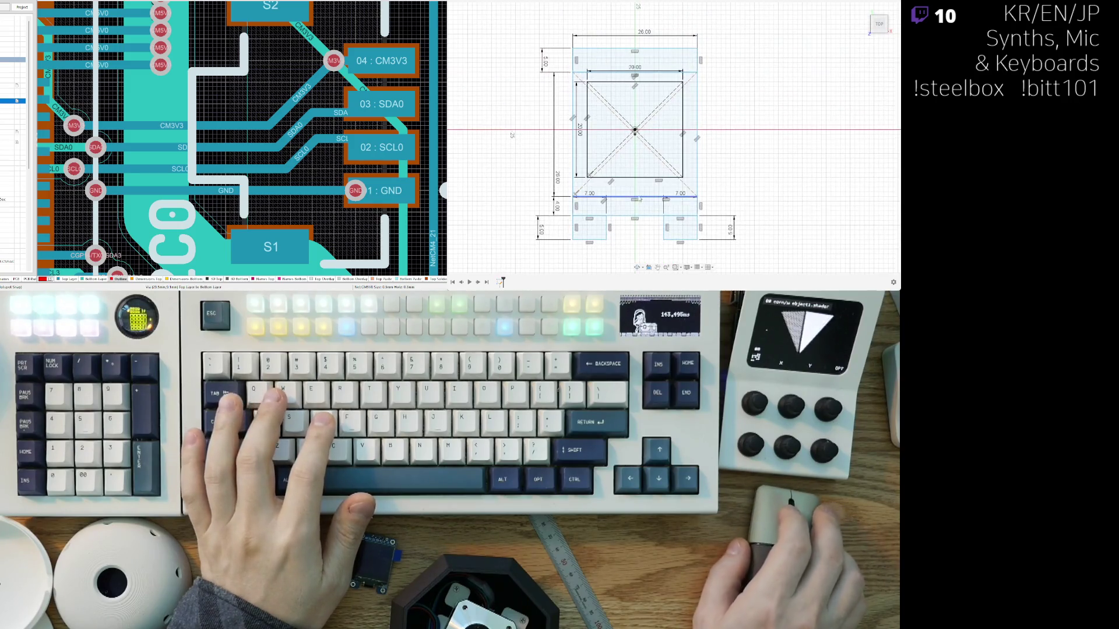
scroll(559, 57, "up", 4)
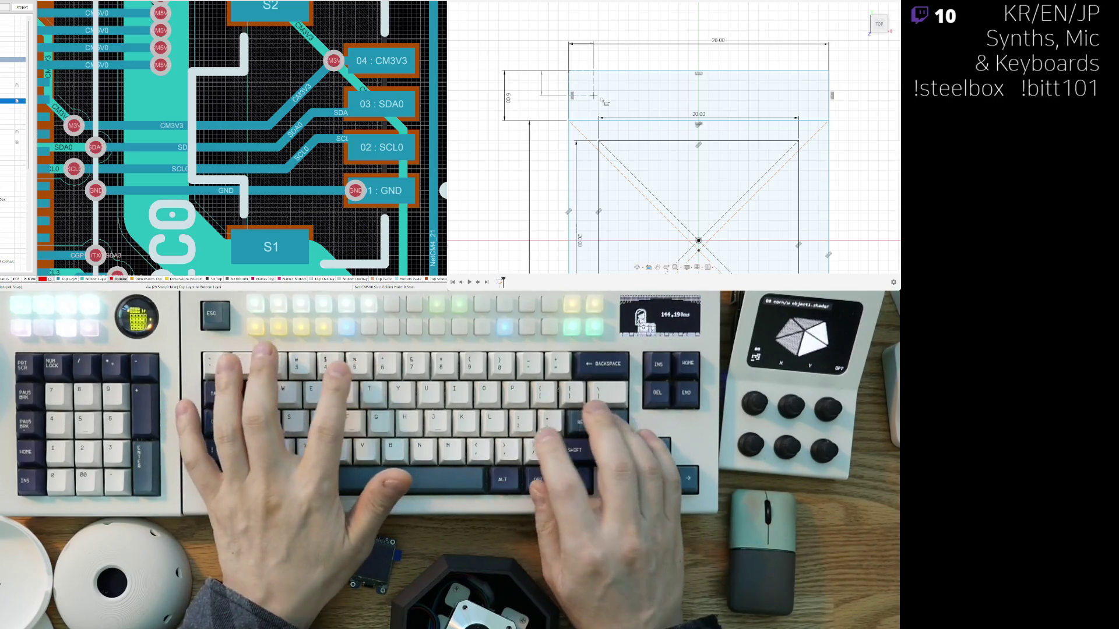
Step: Finish the top-left 2.50 square and add a 2.5 × 2.5 square at the top strip's right corner
key("Return")
middle_click_drag(785, 88, 703, 93)
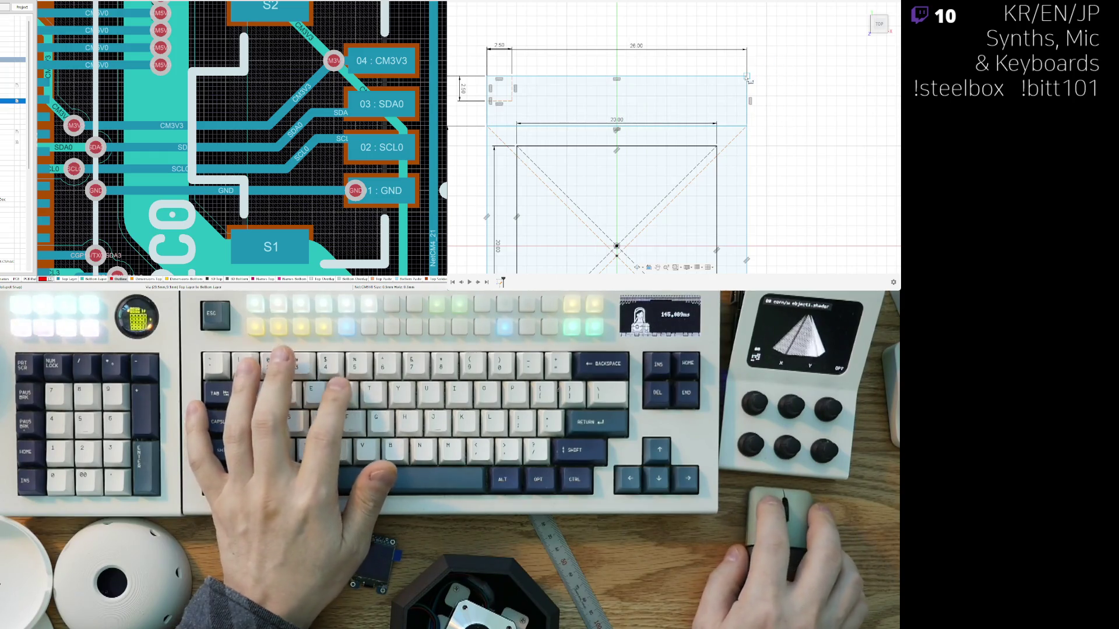
left_click(725, 102)
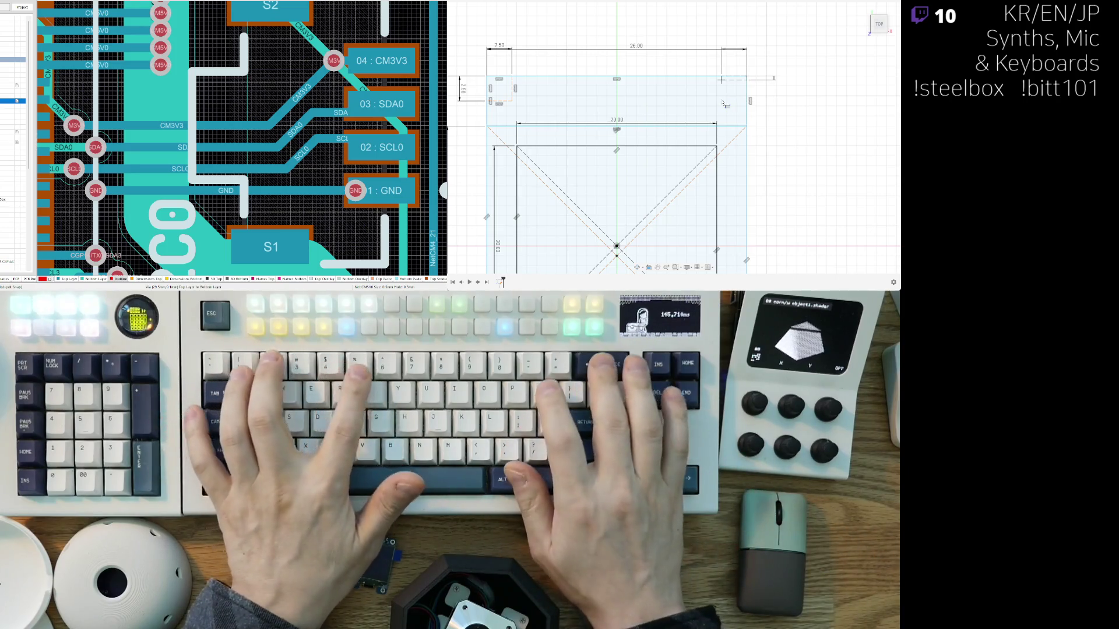
type("2.5")
key("Tab")
type("2.5")
key("Return")
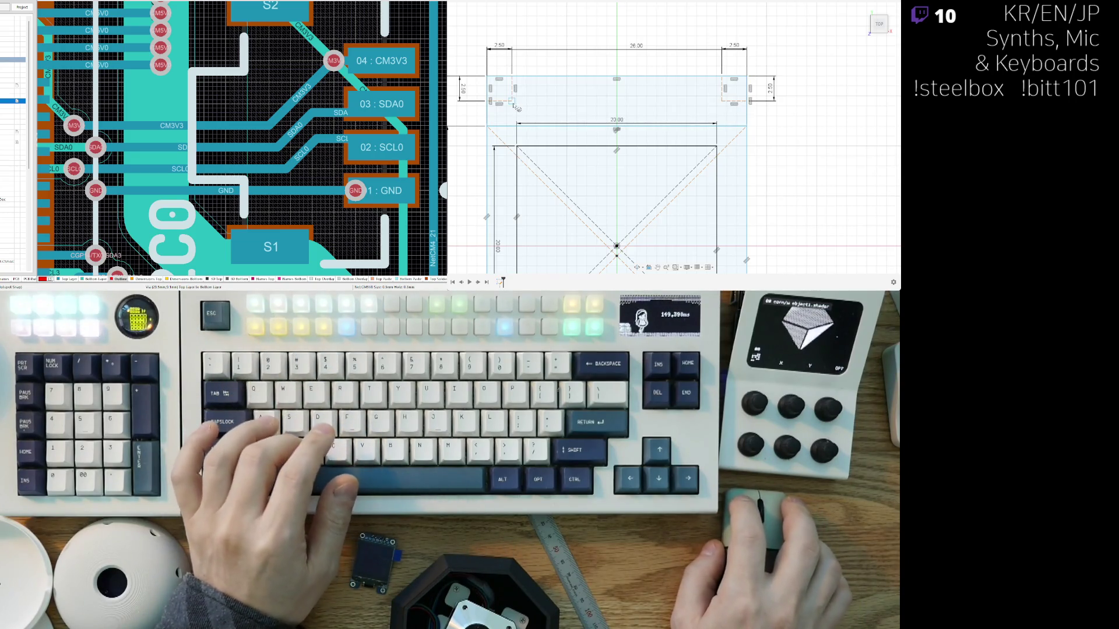
Step: Place mounting-hole circles in the corner squares: 2.2 at top-left and 2.5 at top-right
type("2.2")
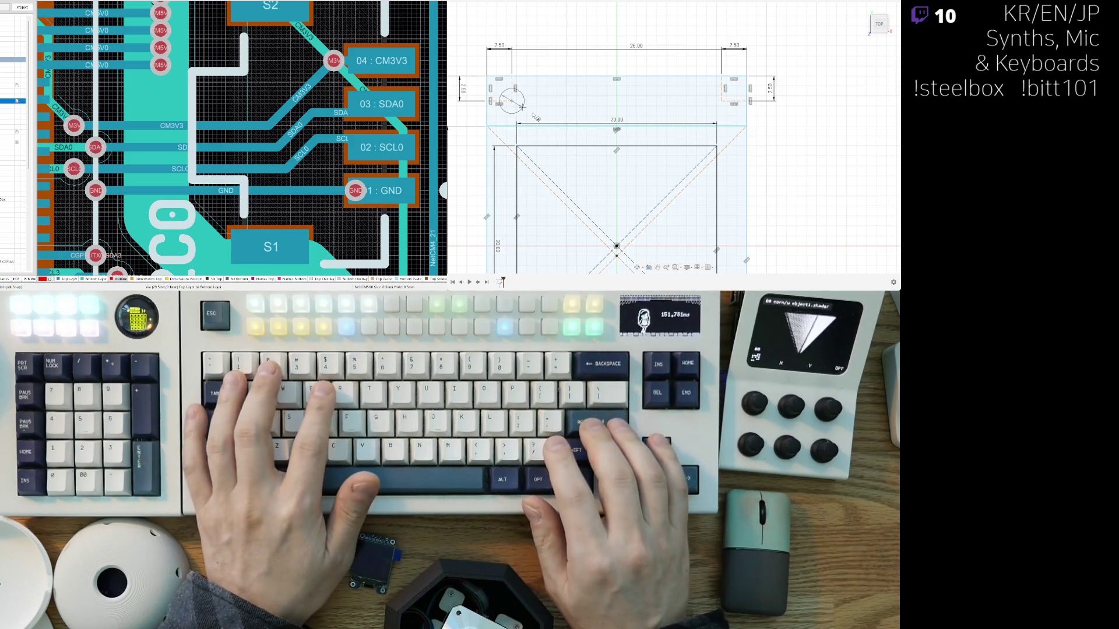
key("Return")
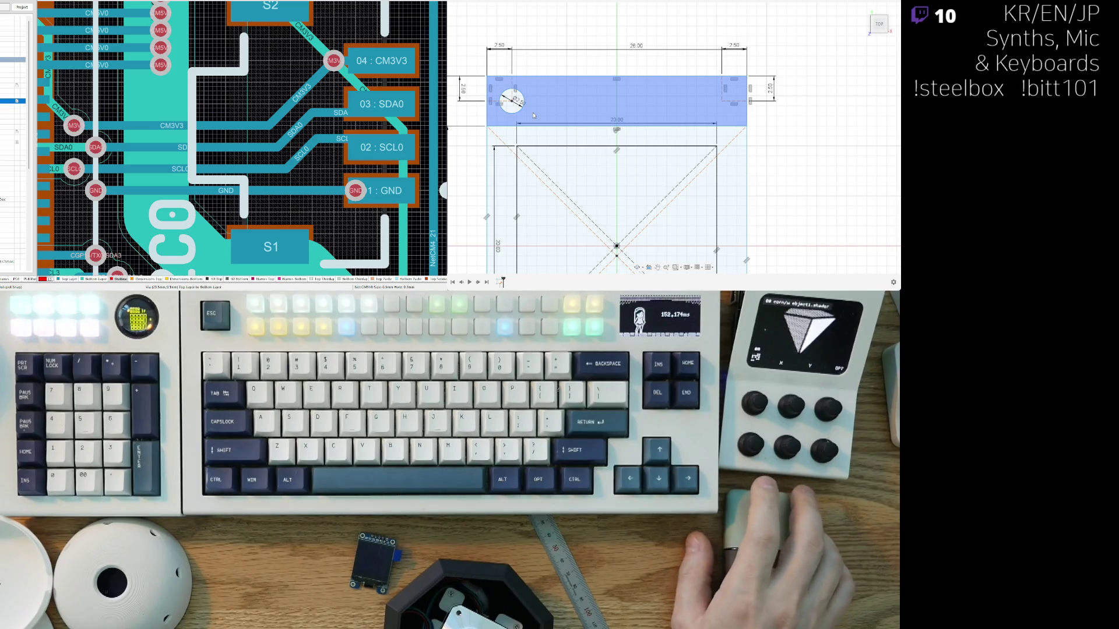
scroll(533, 115, "down", 4)
scroll(557, 103, "down", 1)
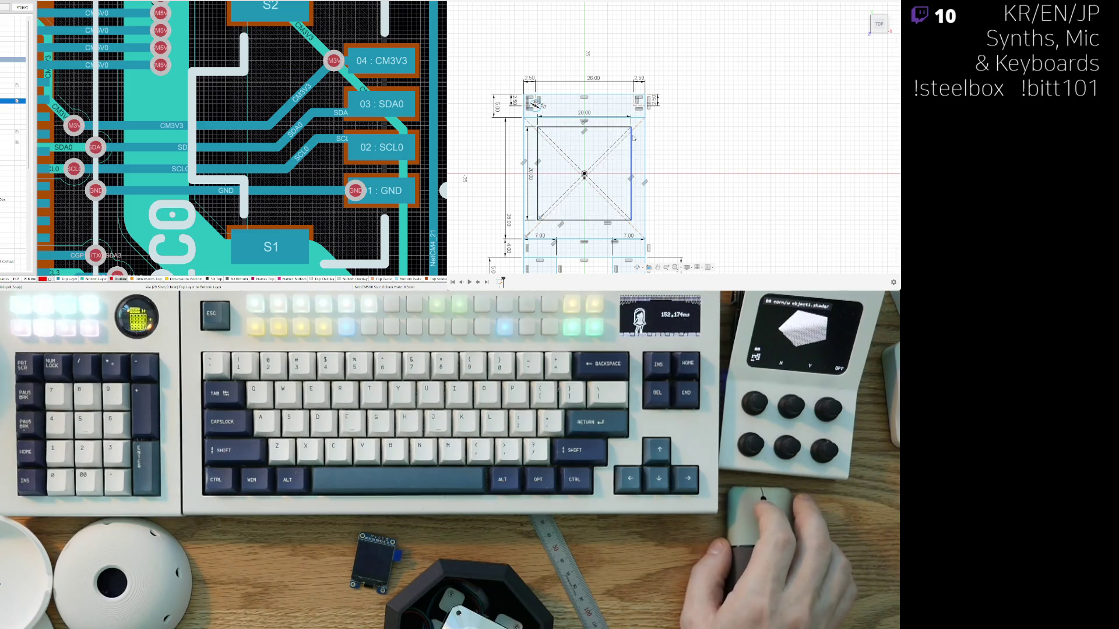
scroll(636, 114, "up", 4)
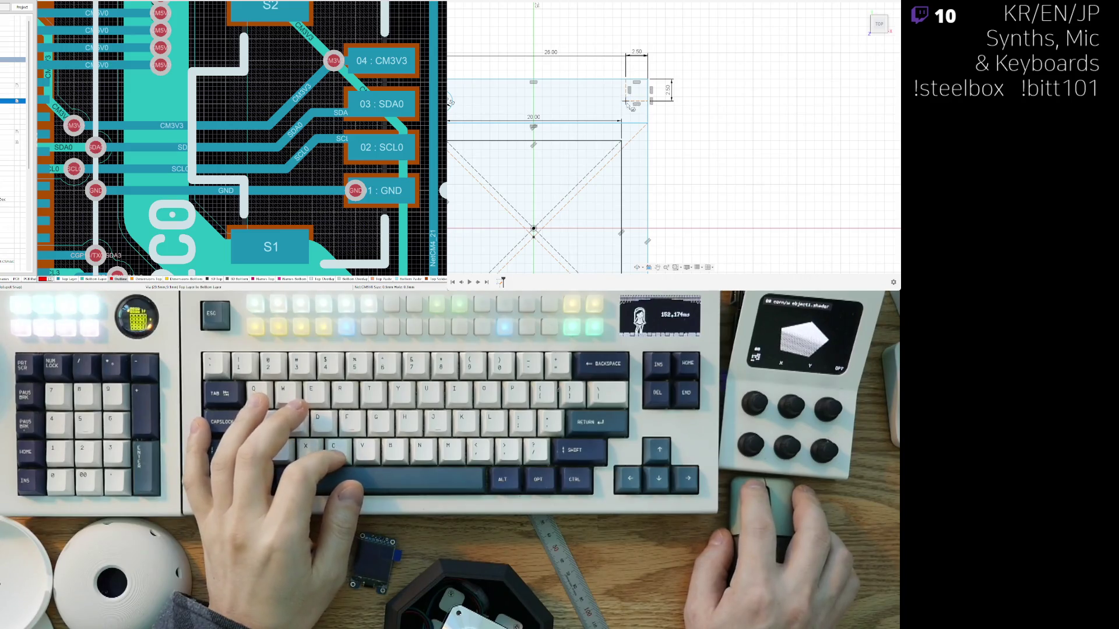
left_click(626, 102)
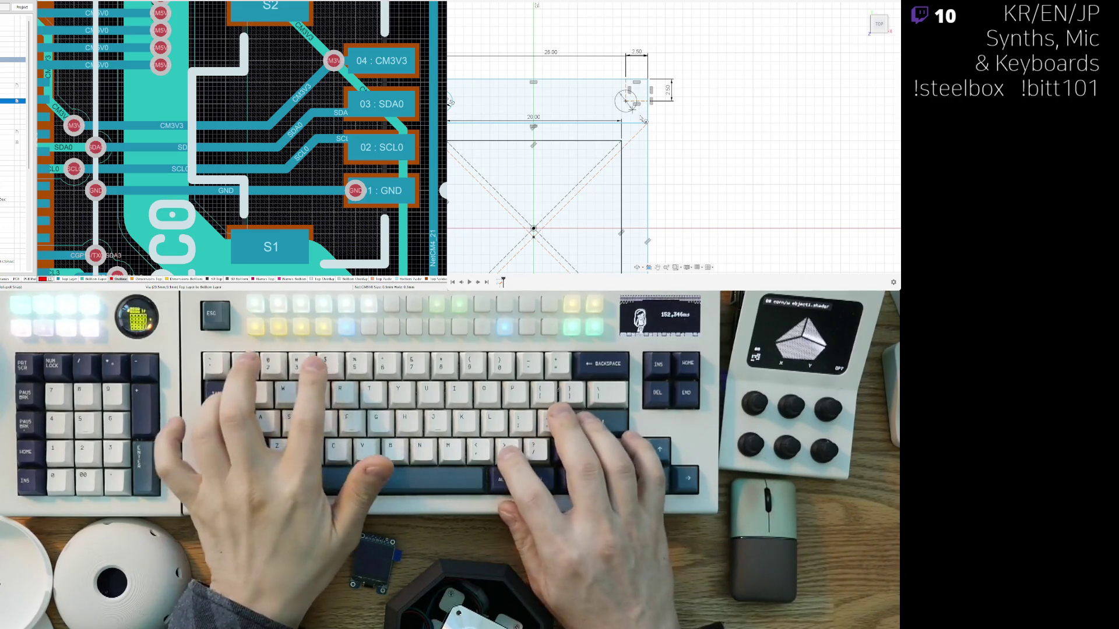
type("2.5")
key("Return")
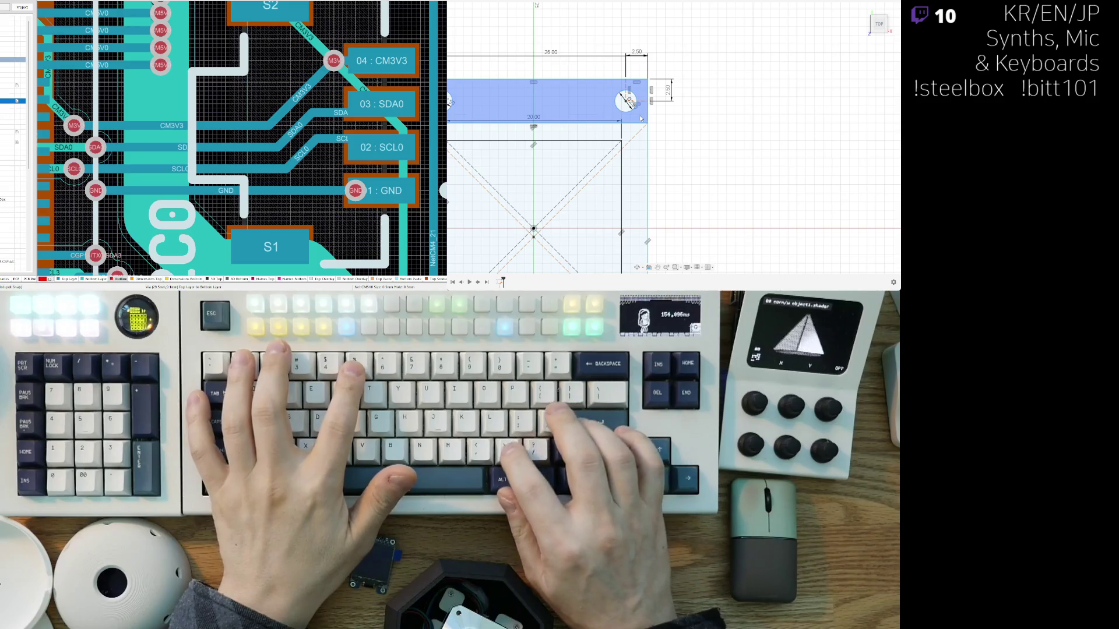
scroll(641, 118, "down", 4)
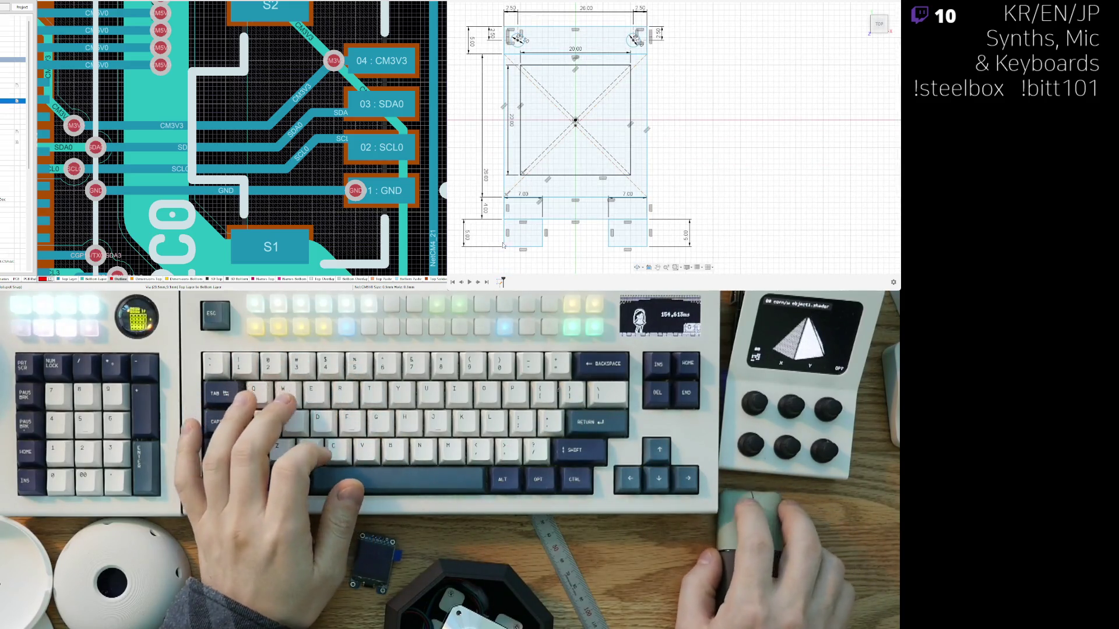
scroll(504, 239, "up", 3)
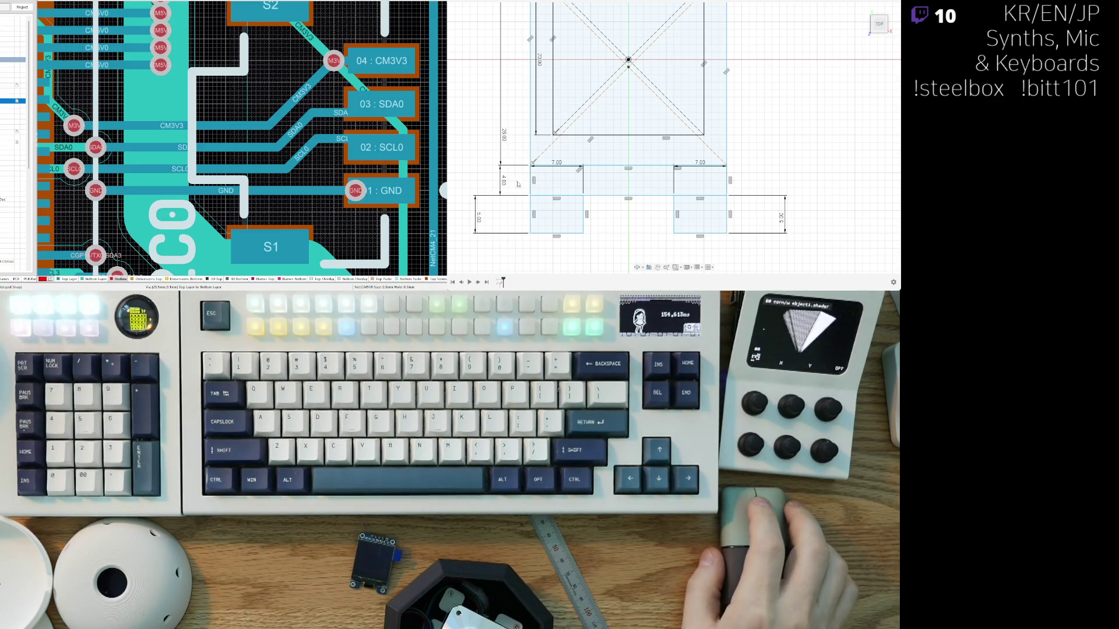
scroll(579, 43, "down", 3)
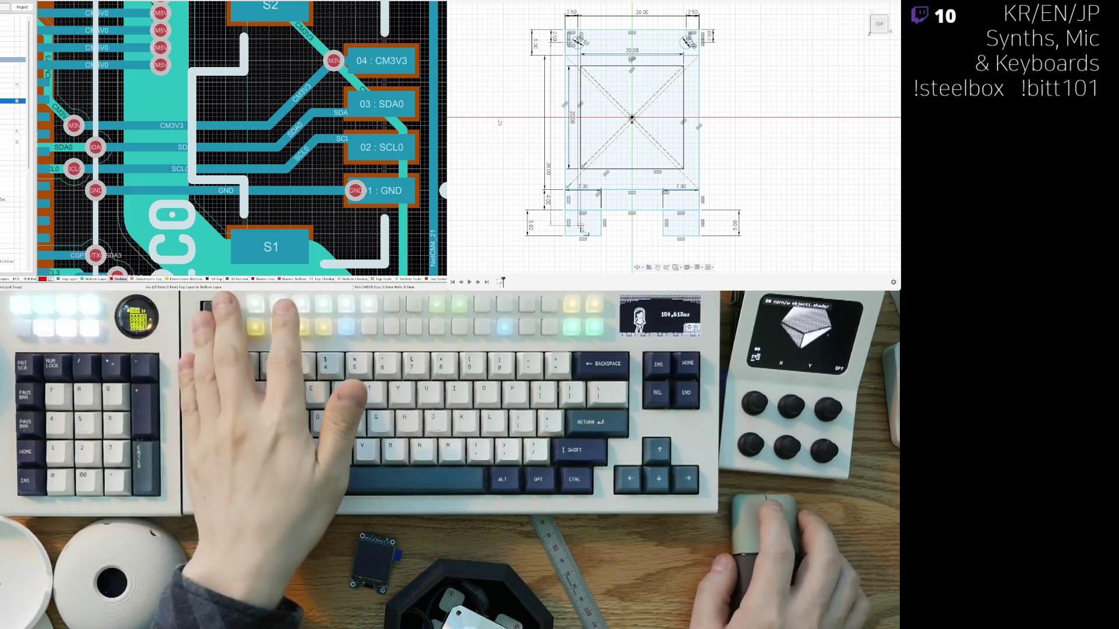
Step: Draw a 2.50 × 2.50 square from the bottom-left tab's corner
scroll(569, 254, "up", 5)
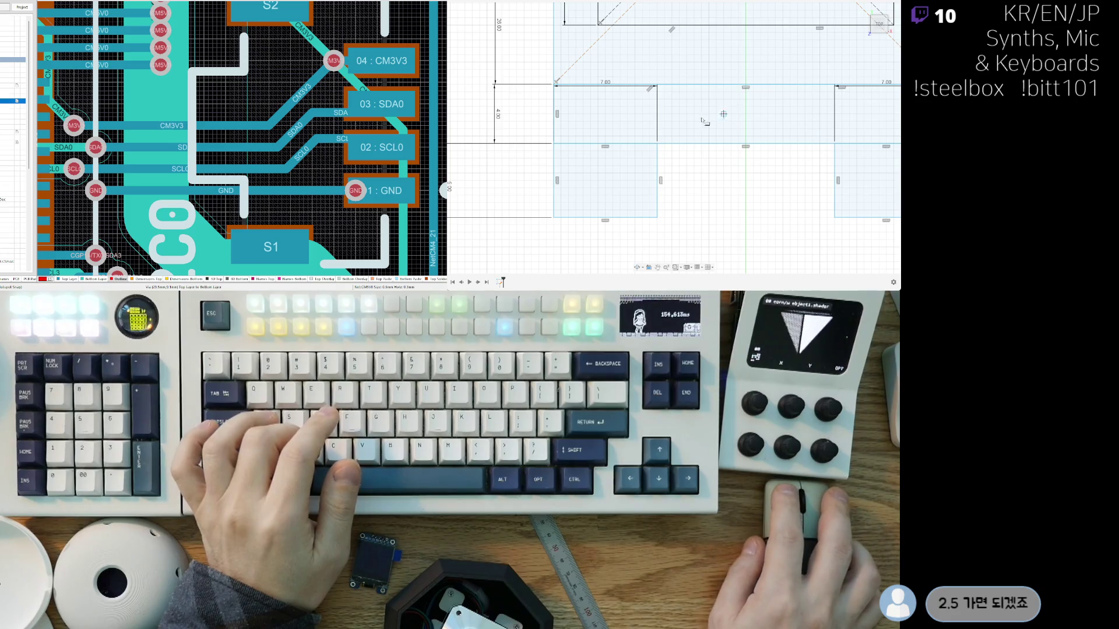
left_click(556, 215)
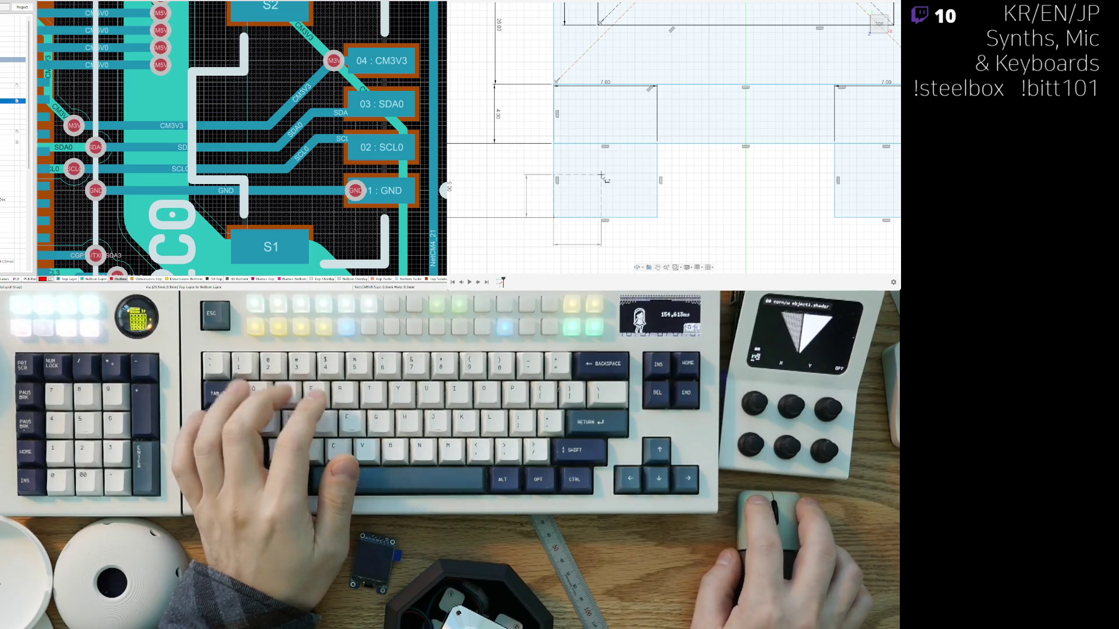
type("2.5")
key("Tab")
type("2.5")
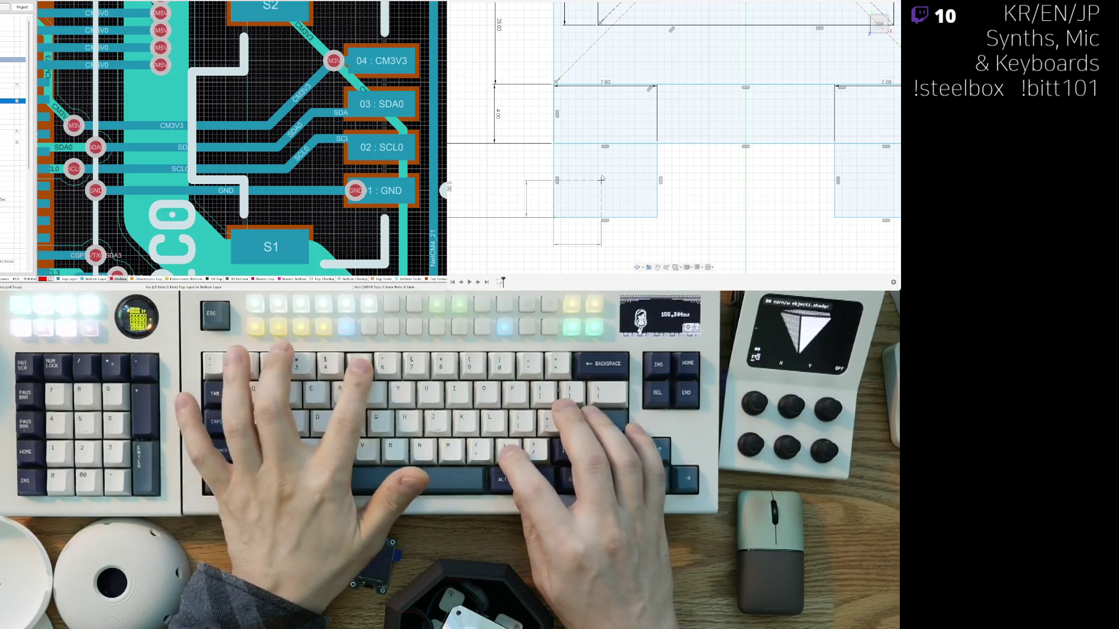
key("Return")
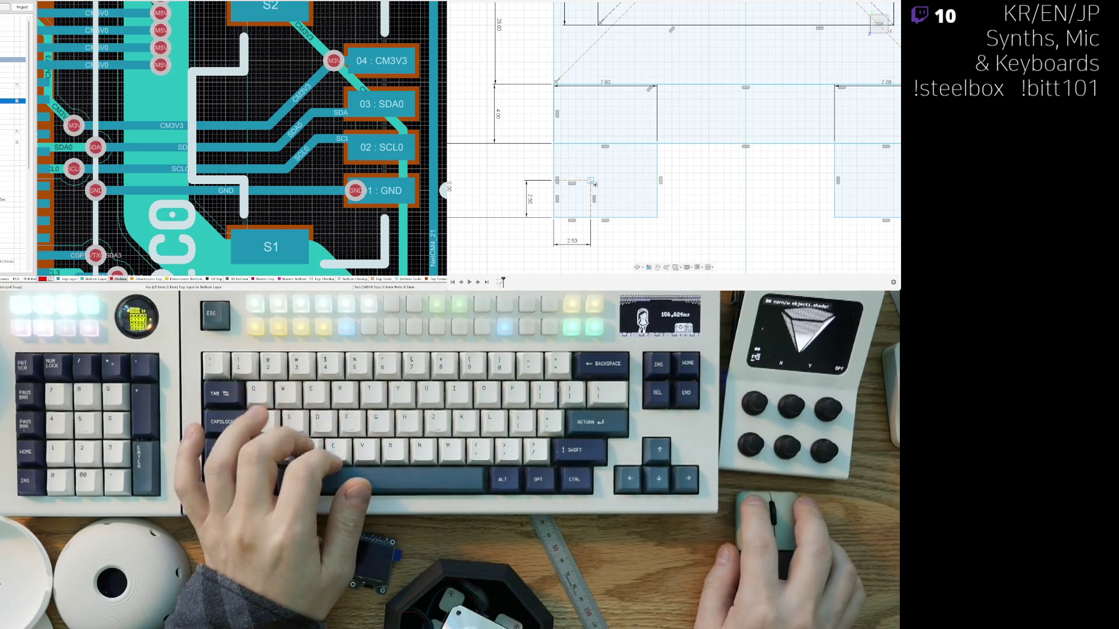
Step: Add a 2.5 diameter mounting-hole circle at the square's corner
type("2.5")
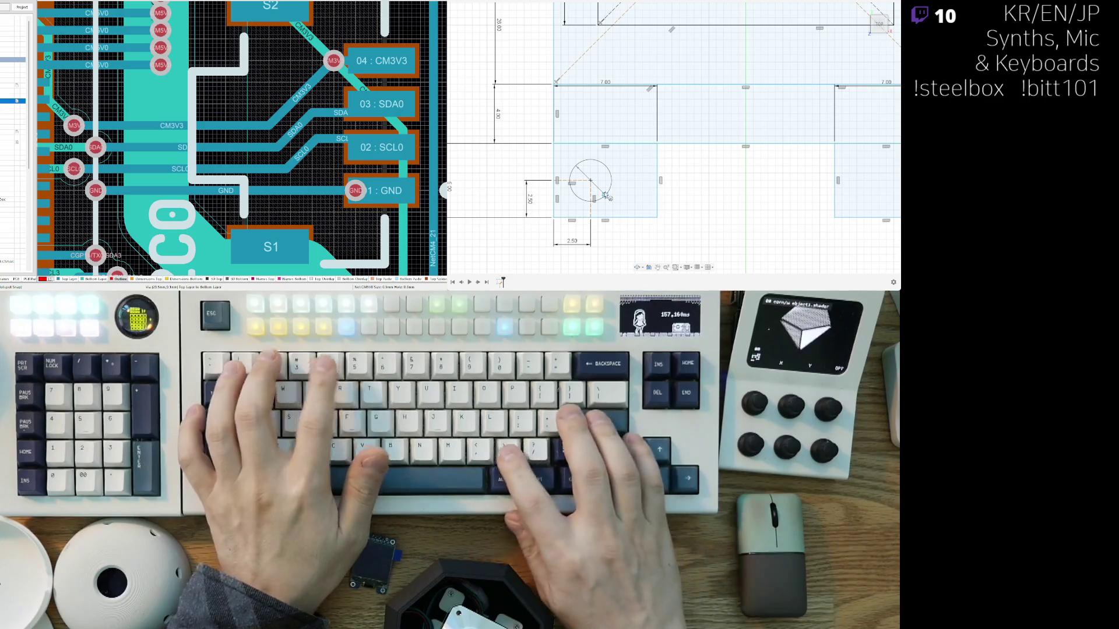
key("Return")
scroll(642, 233, "down", 3)
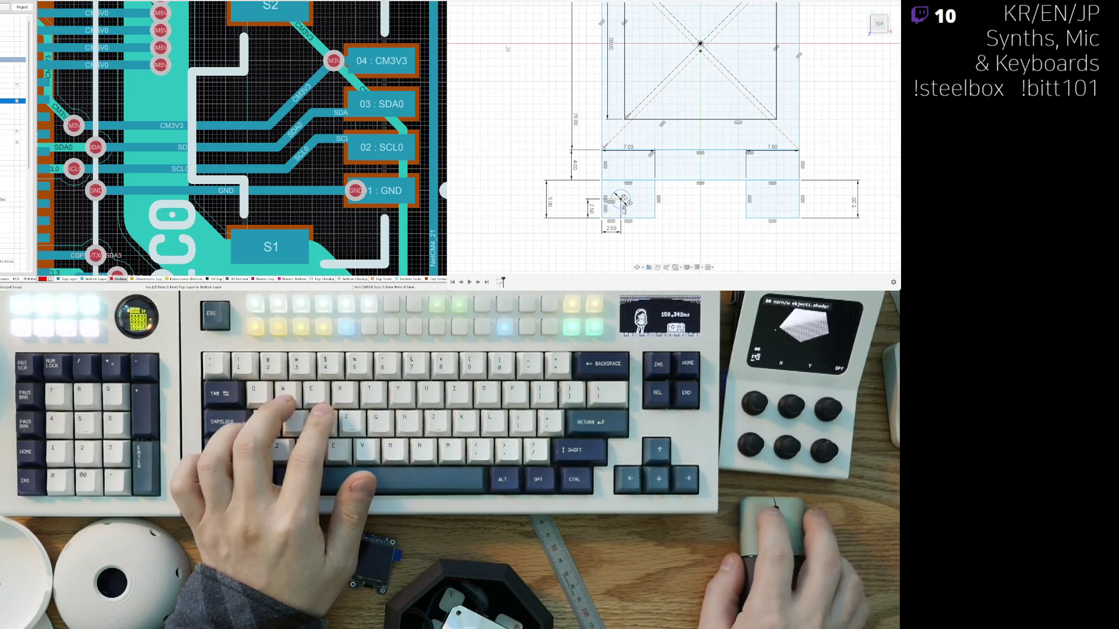
Step: Remove the 35.00 dimension below the lower tabs
scroll(633, 92, "down", 3)
scroll(635, 47, "up", 3)
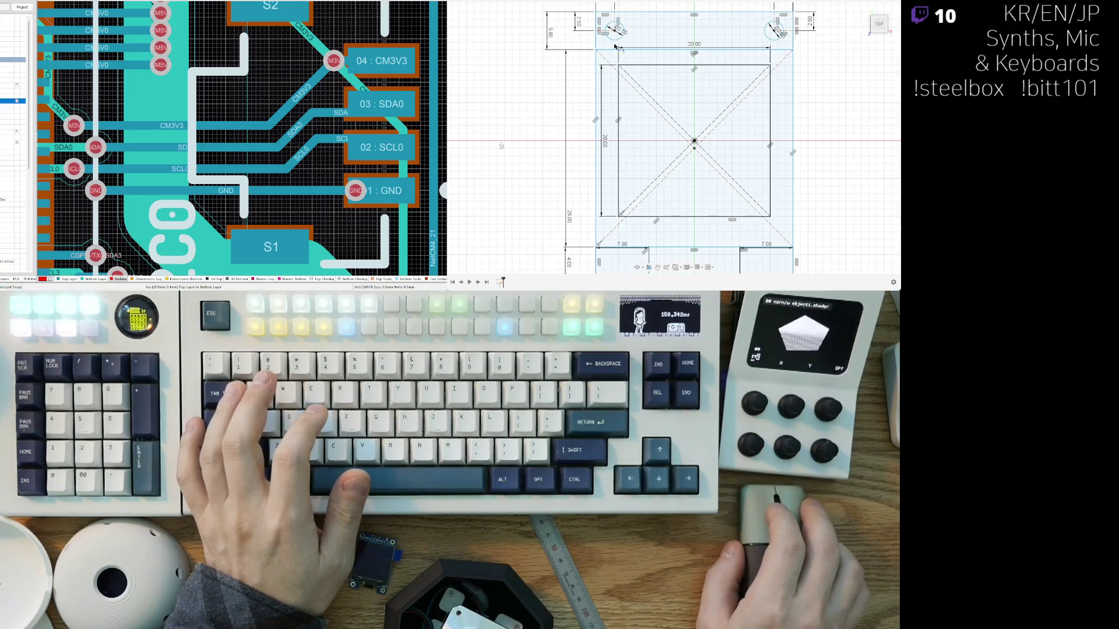
middle_click_drag(615, 201, 615, 138)
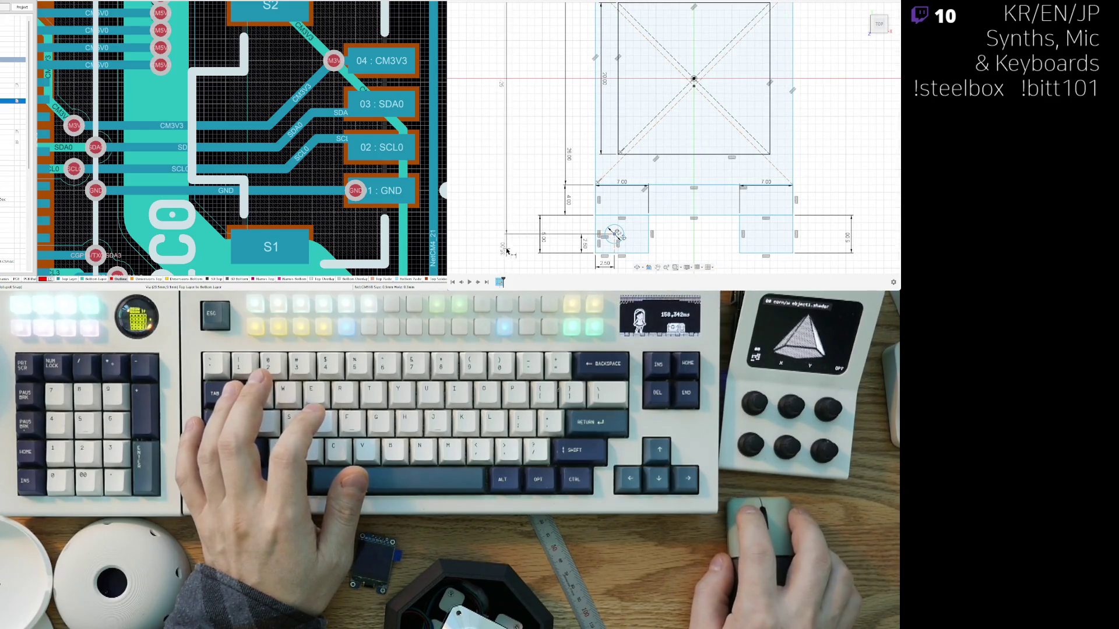
scroll(502, 225, "down", 2)
left_click_drag(503, 225, 522, 196)
key("ctrl+z")
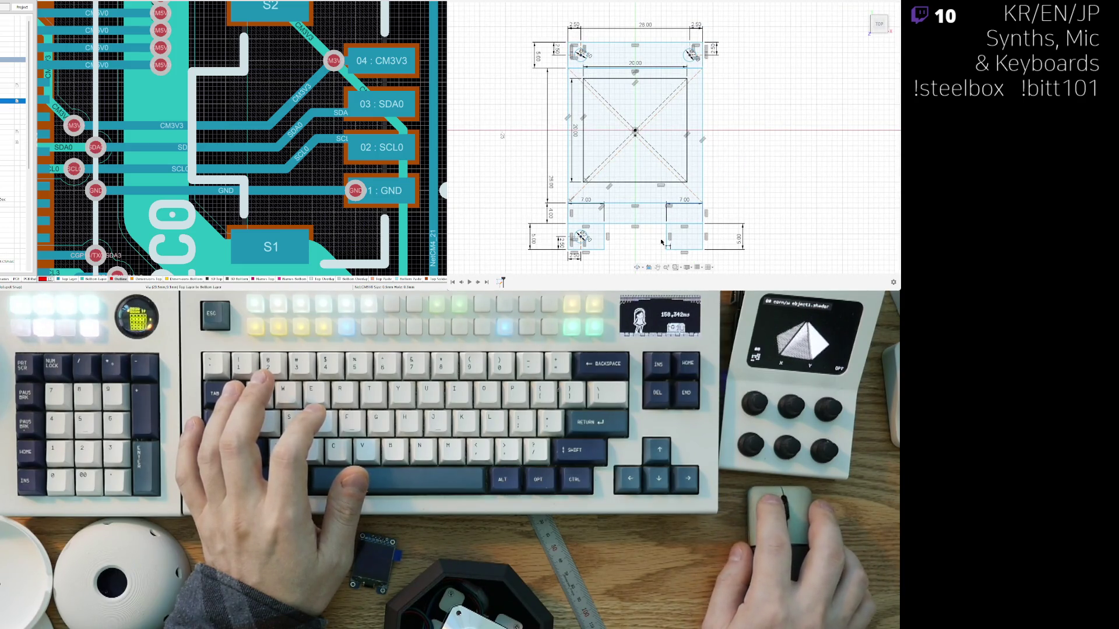
Step: Draw a 2.50 square in the bottom-right tab's corner
scroll(727, 186, "up", 4)
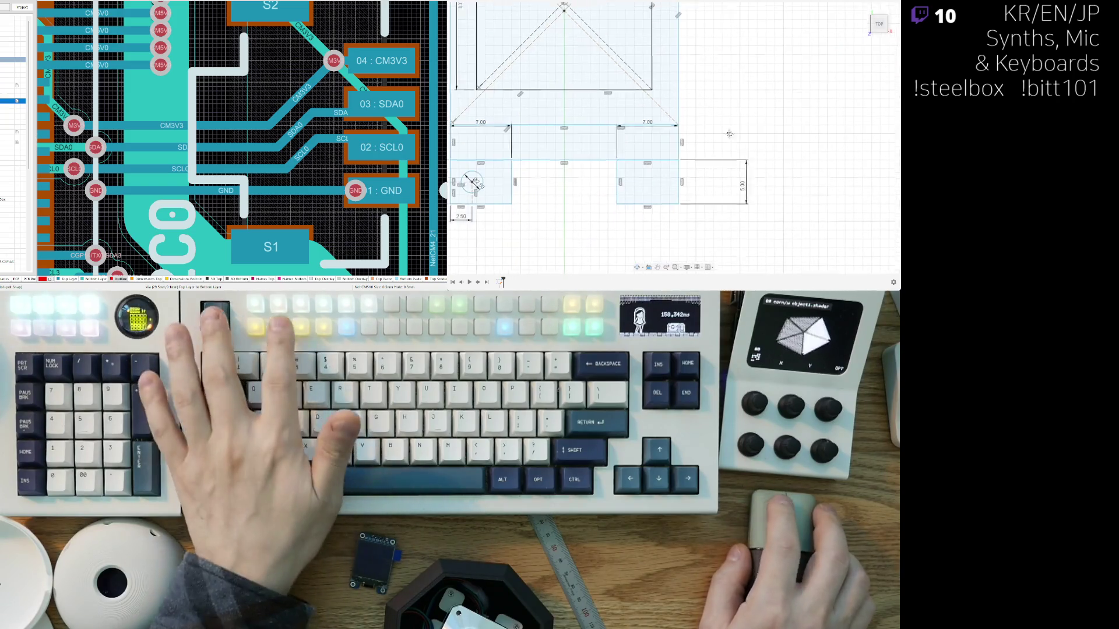
middle_click_drag(689, 221, 717, 225)
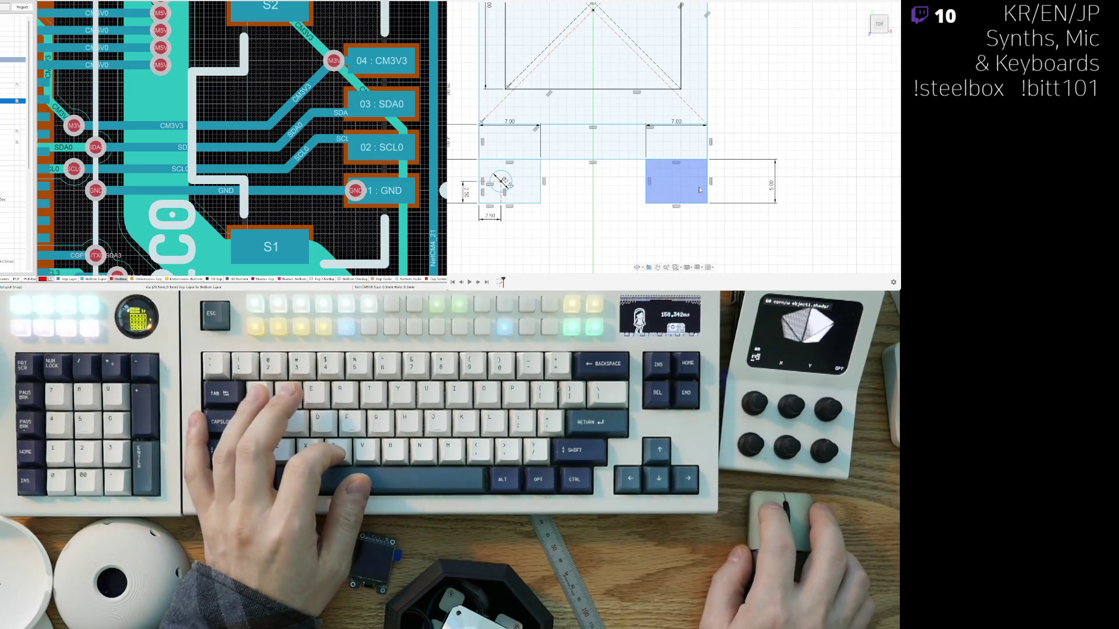
left_click(707, 205)
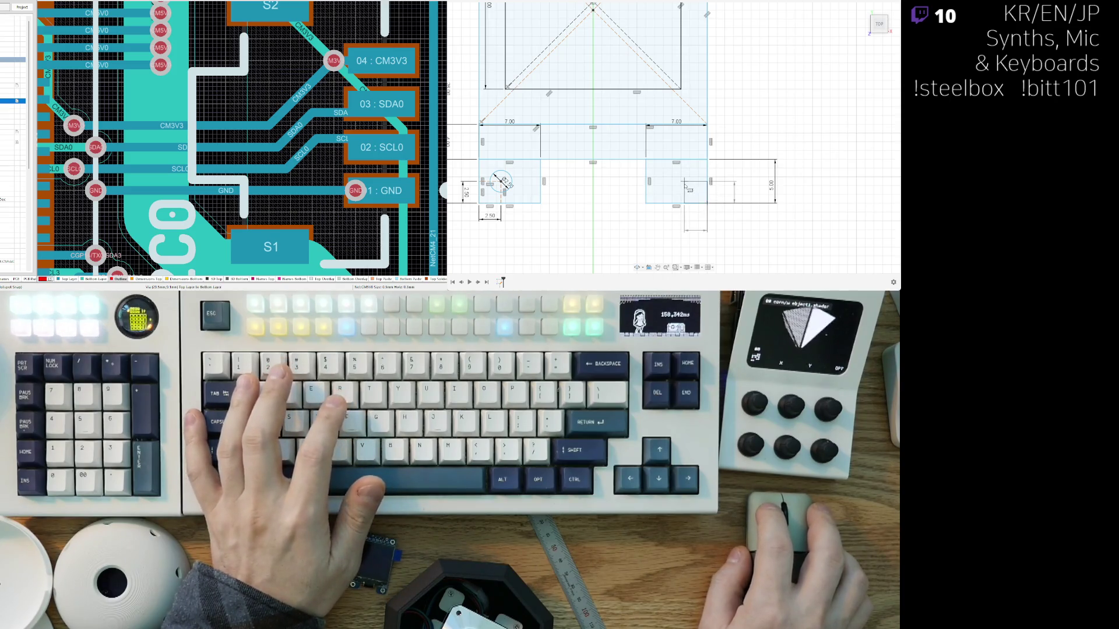
key("Escape")
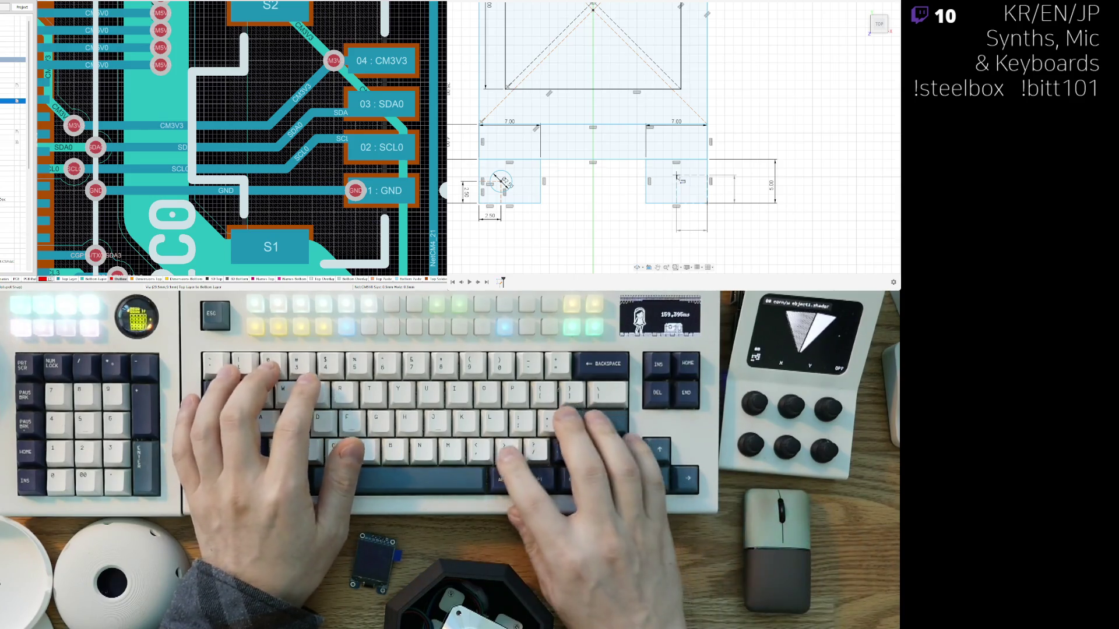
key("Return")
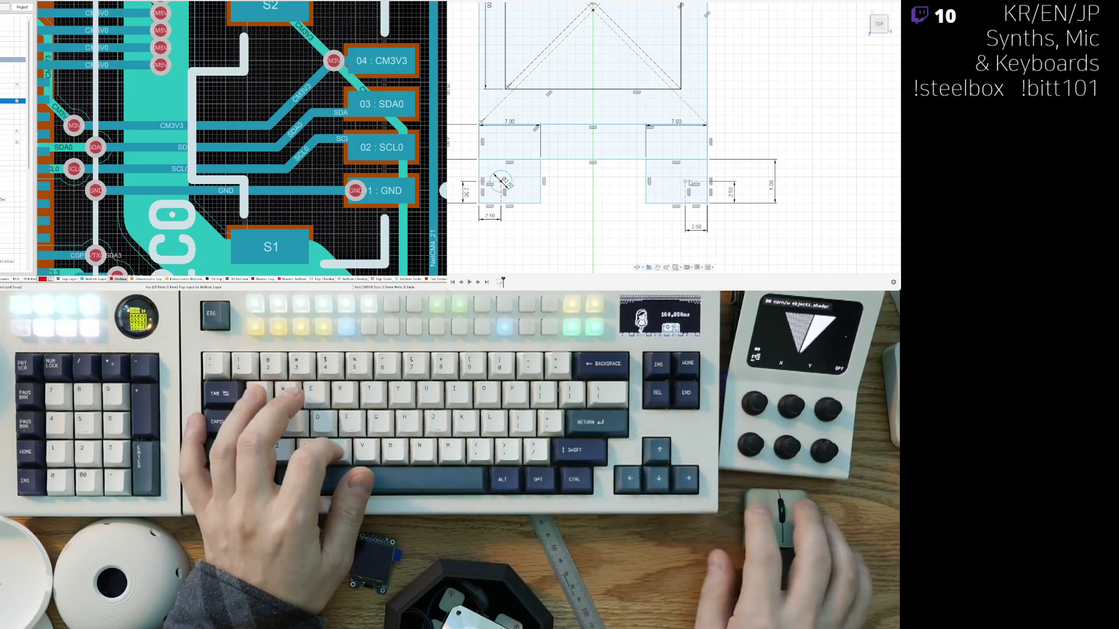
key("Escape")
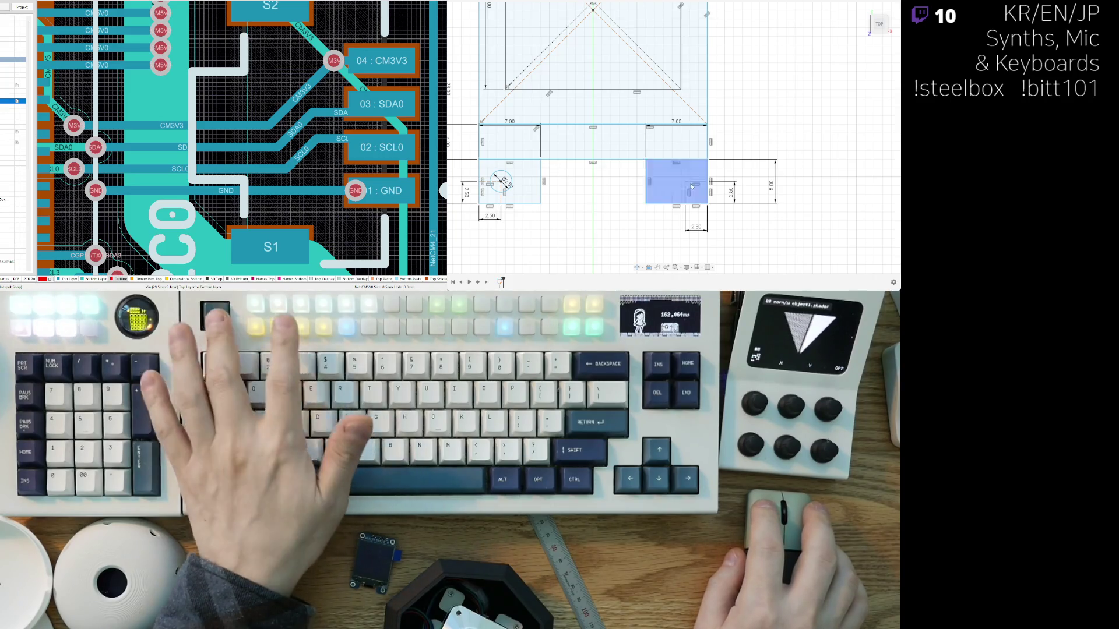
Step: Add a 1.5 diameter mounting-hole circle in the bottom-right tab
key("c")
left_click(685, 181)
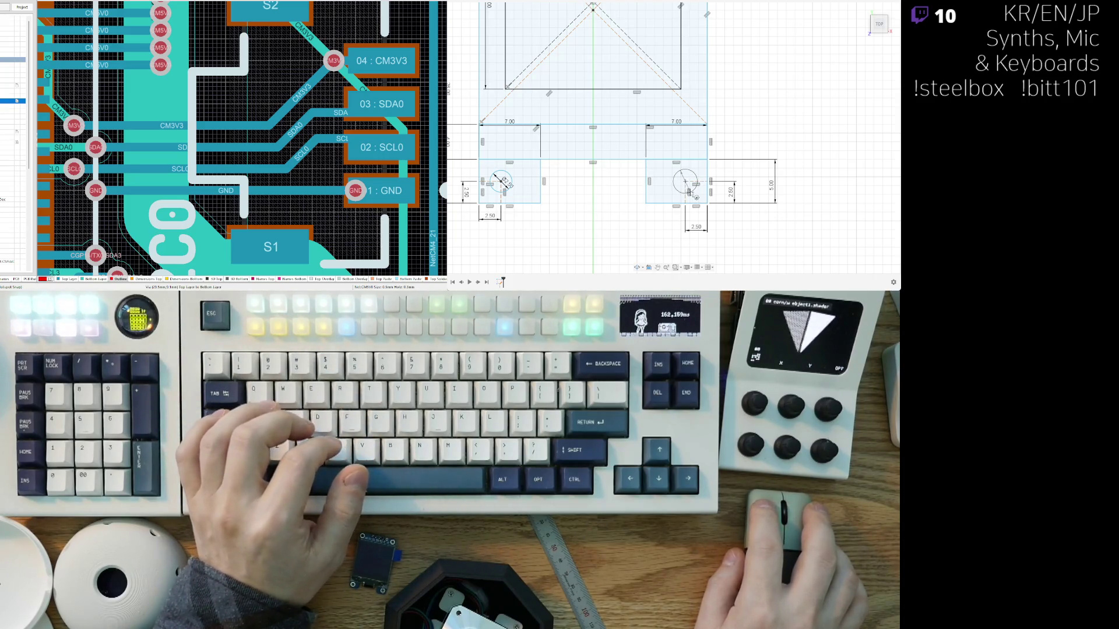
type("1.5")
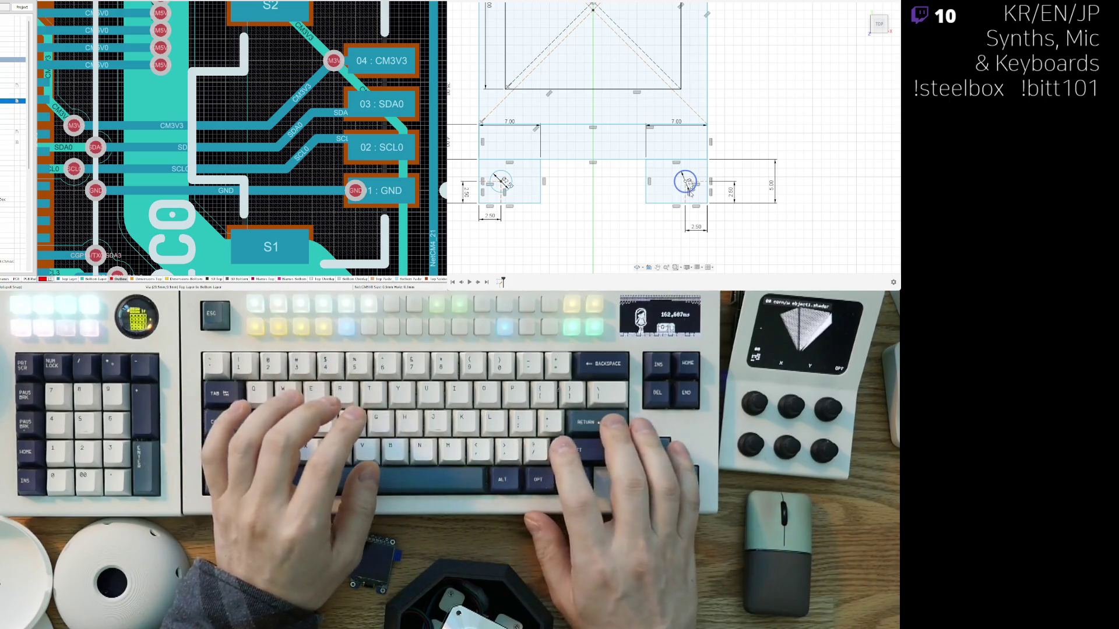
key("Return")
scroll(595, 201, "down", 3)
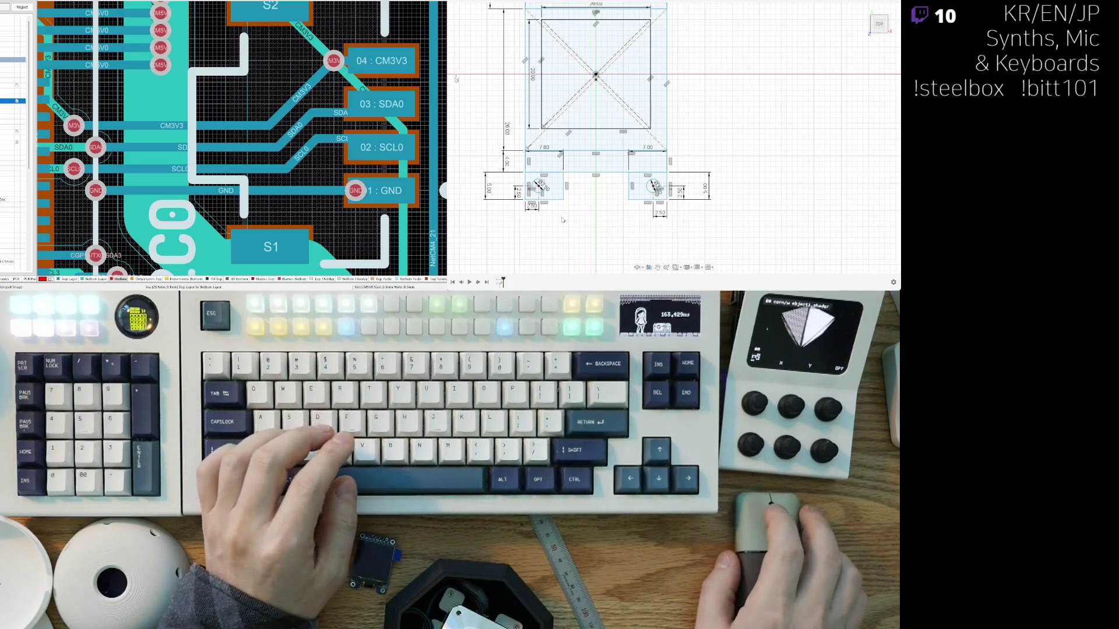
middle_click_drag(568, 169, 612, 92, "shift")
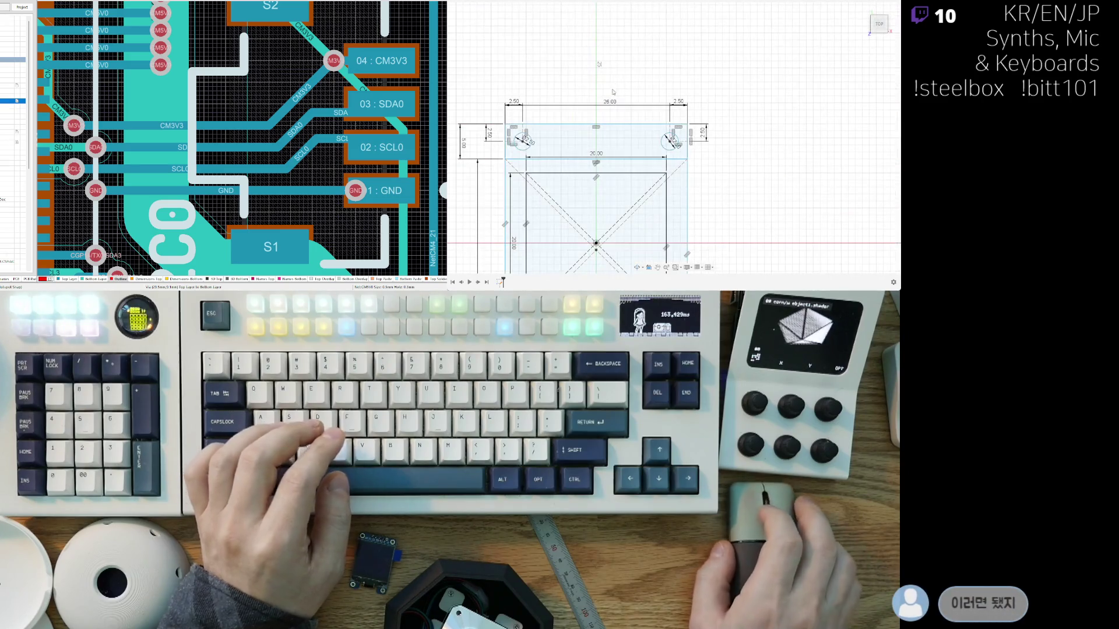
Step: Check the top strip's profiles by selecting the strip area and the left hole
left_click(585, 142)
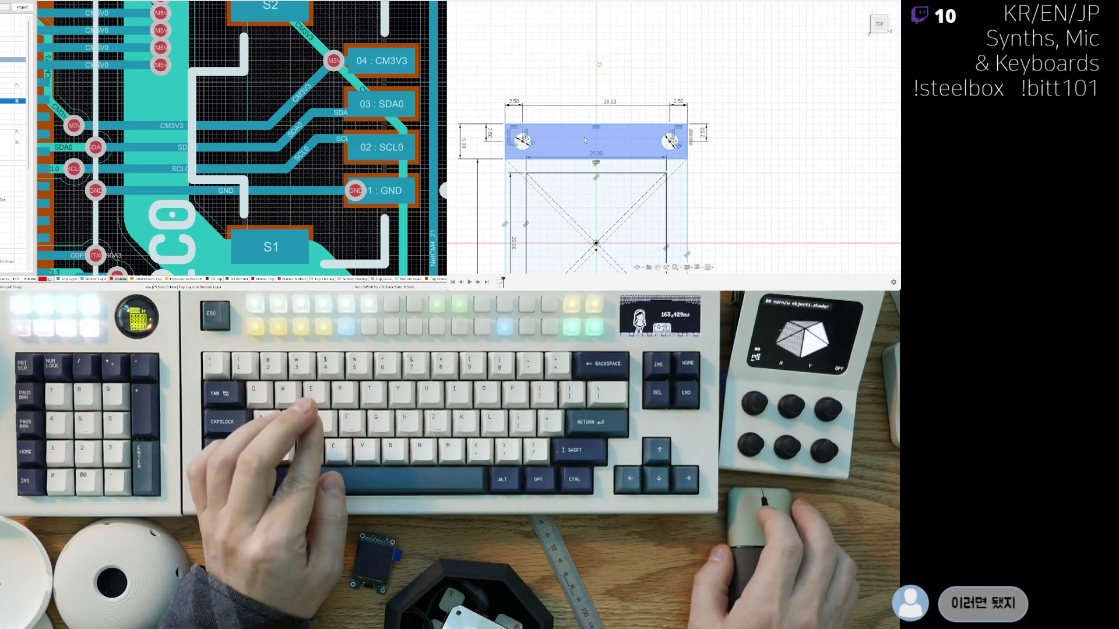
scroll(588, 140, "up", 3)
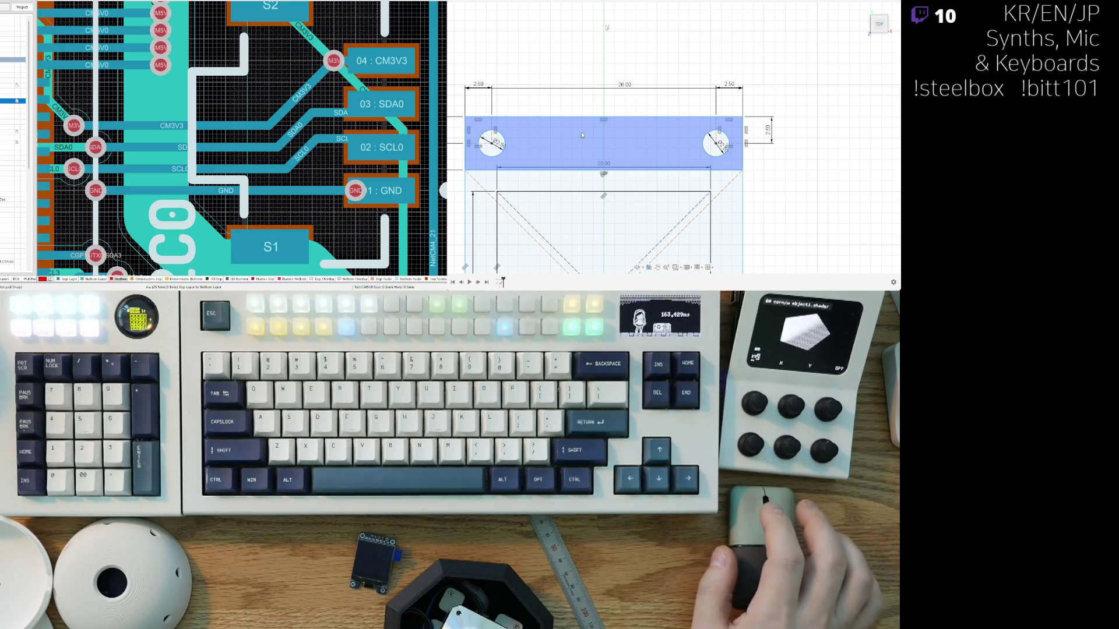
left_click(586, 112)
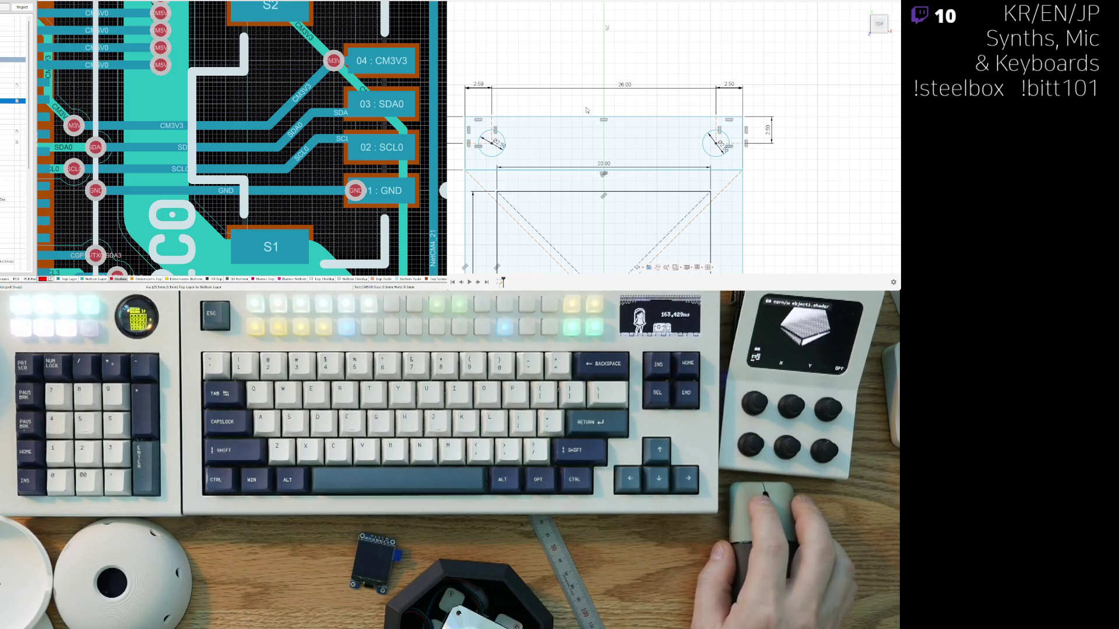
left_click(619, 132)
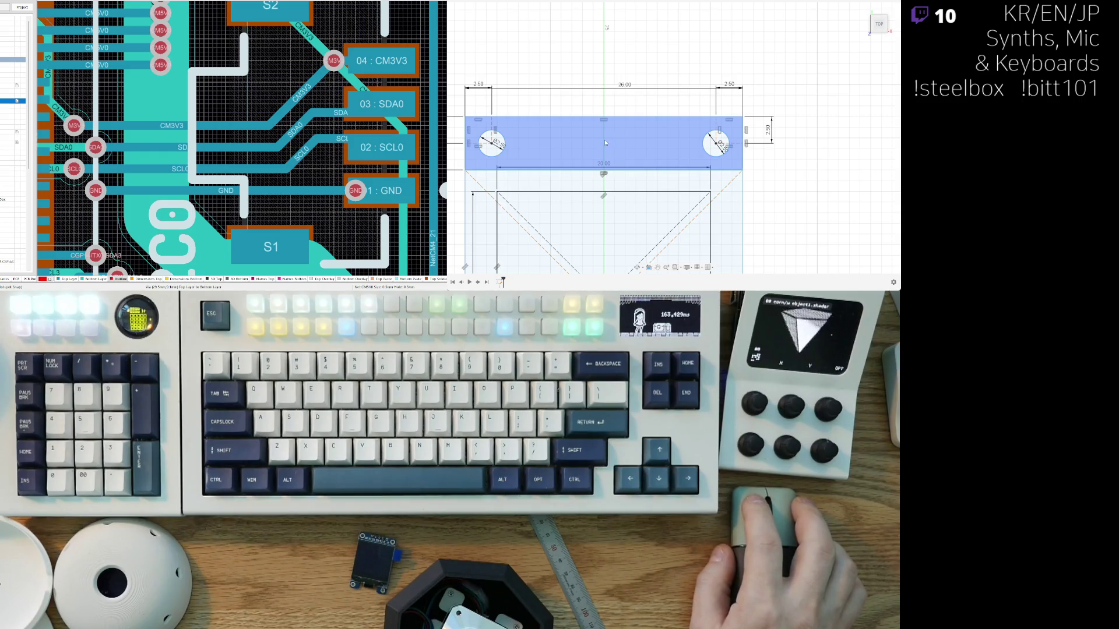
left_click(496, 158)
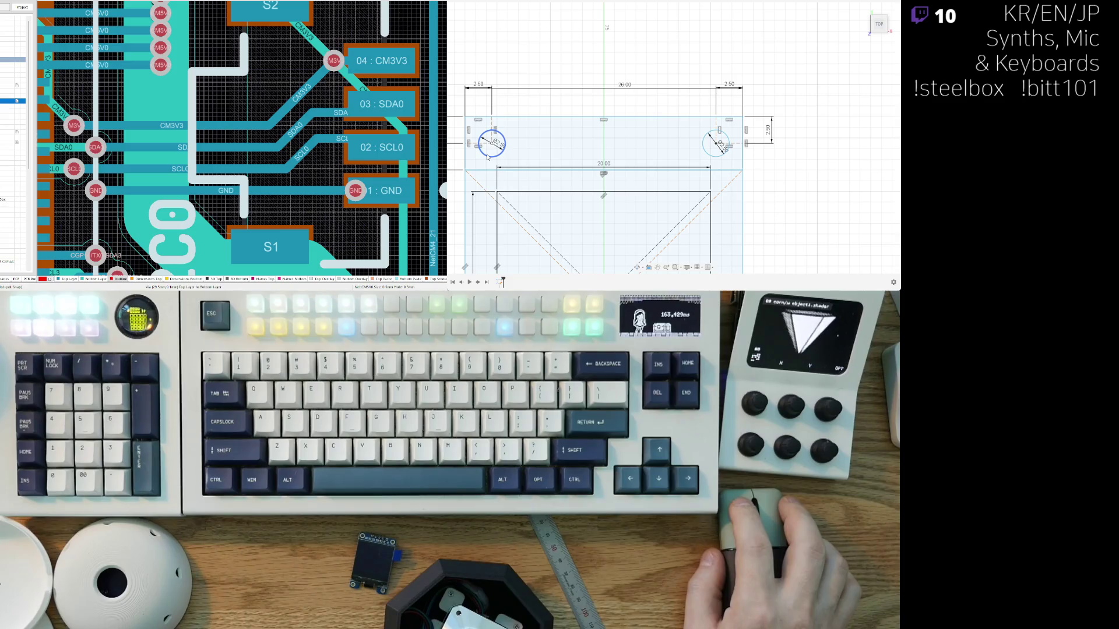
left_click(488, 157)
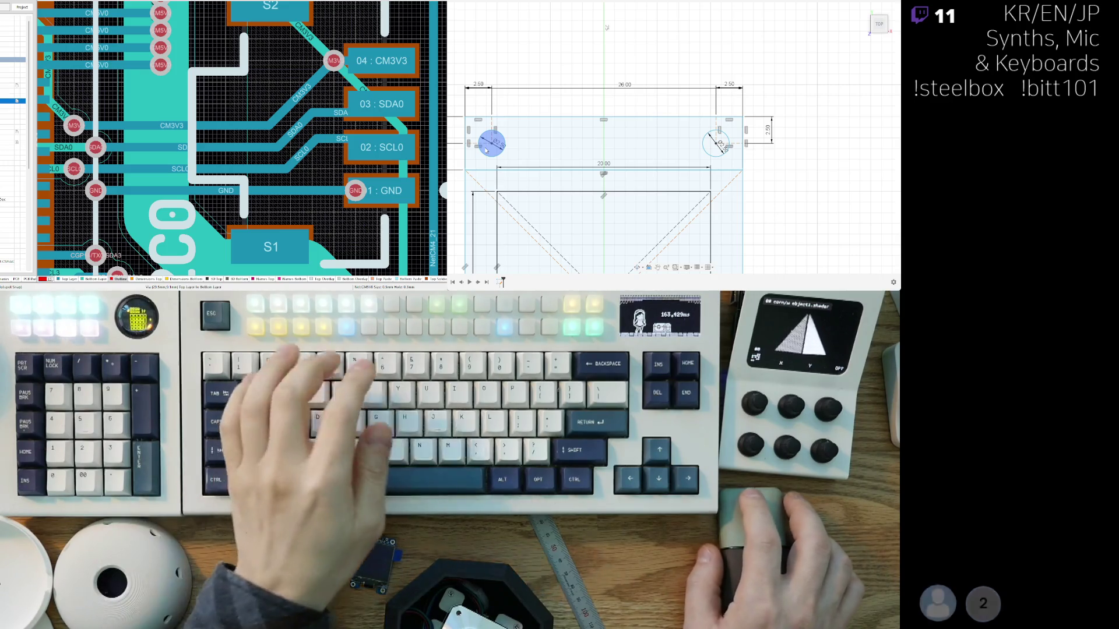
Step: Add the 1.50 shape in the top strip, 9.30 from its left edge
left_click(616, 141)
middle_click_drag(616, 138, 646, 132)
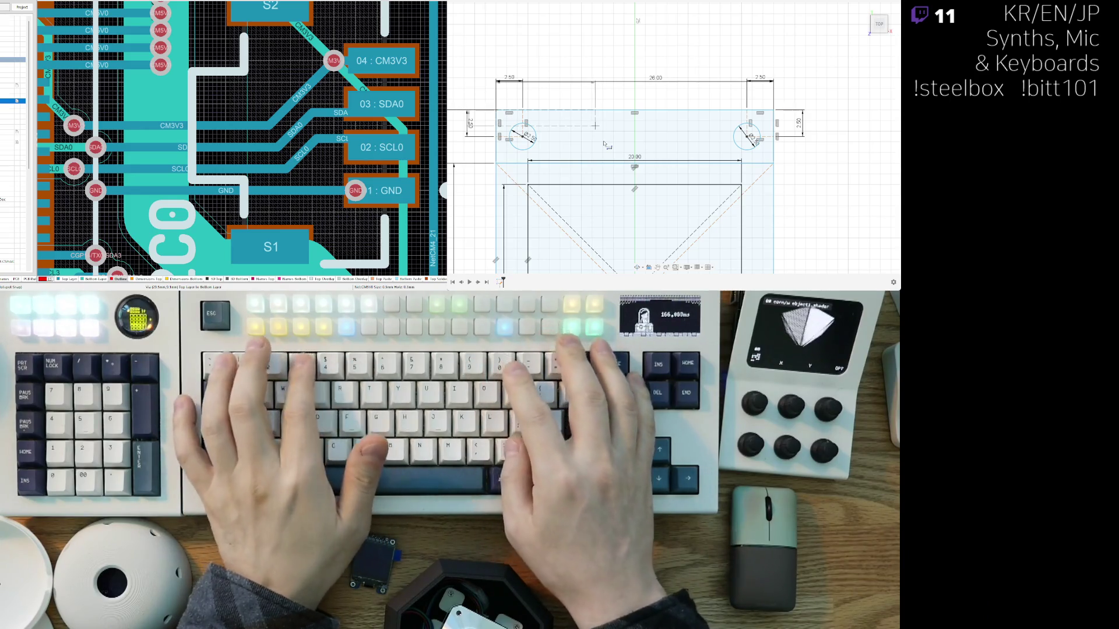
key("Return")
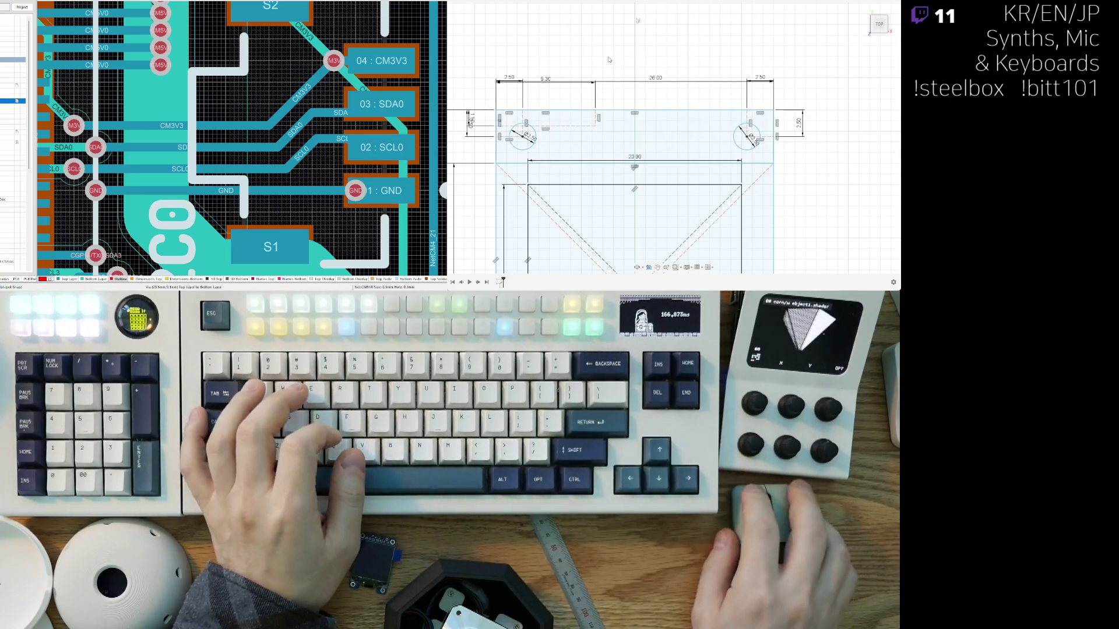